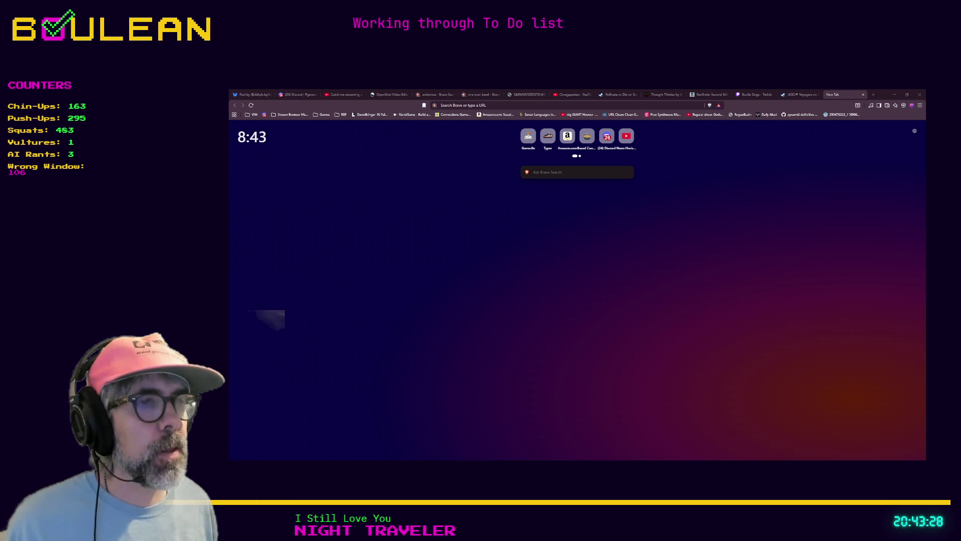
Minimize the Brave window so the Aseprite sprite sheet is visible again
left_click(894, 94)
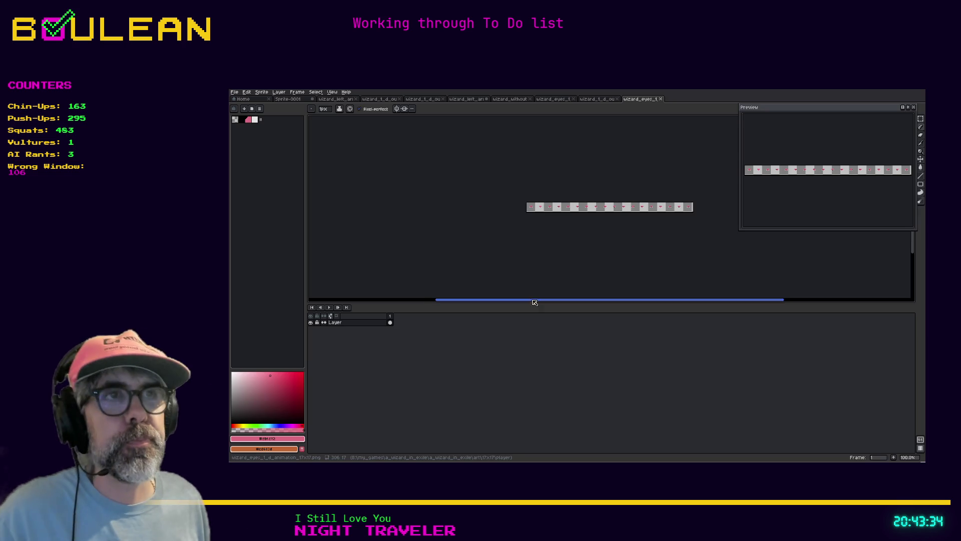
Export the wizard_without sprite as a 200% PNG with '_x2' appended to its file name
left_click(518, 99)
left_click(234, 92)
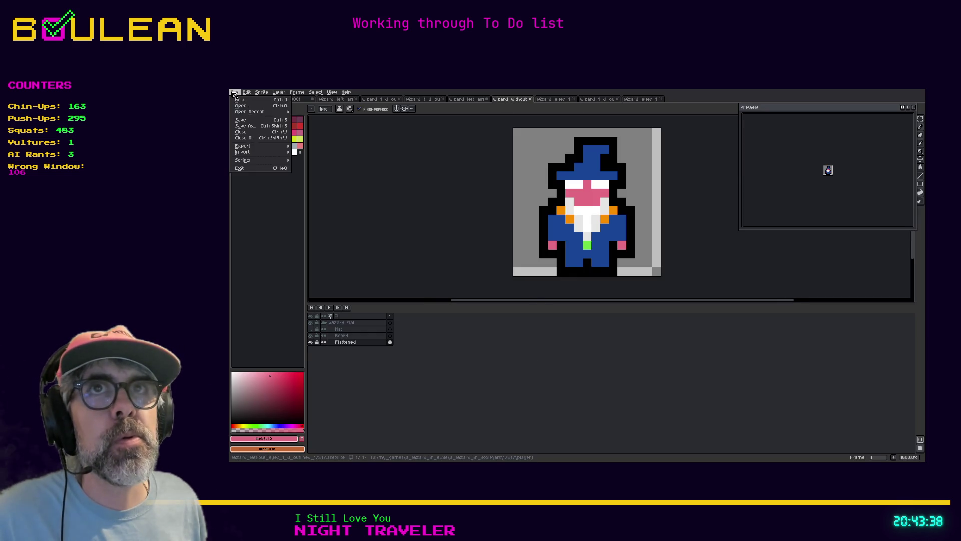
mouse_move(260, 146)
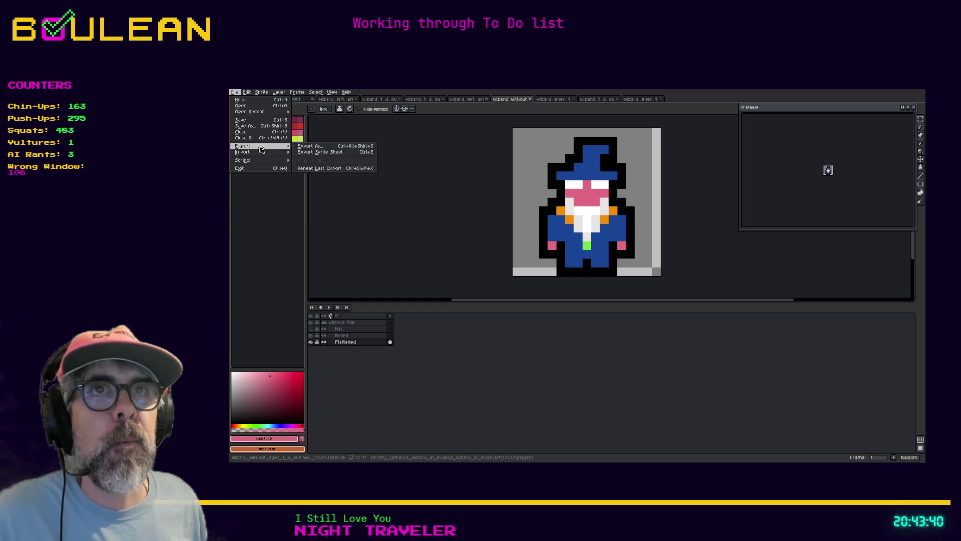
left_click(306, 151)
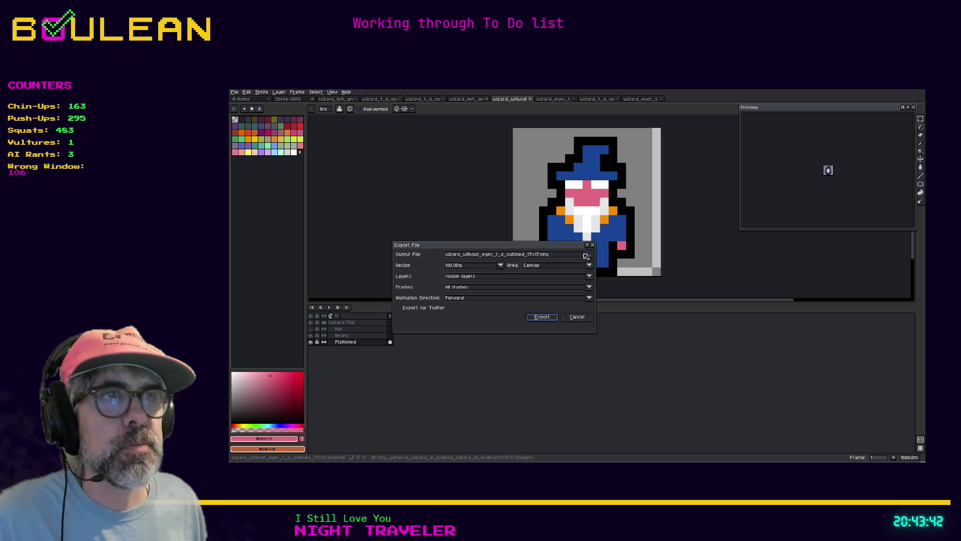
left_click(490, 266)
left_click(449, 290)
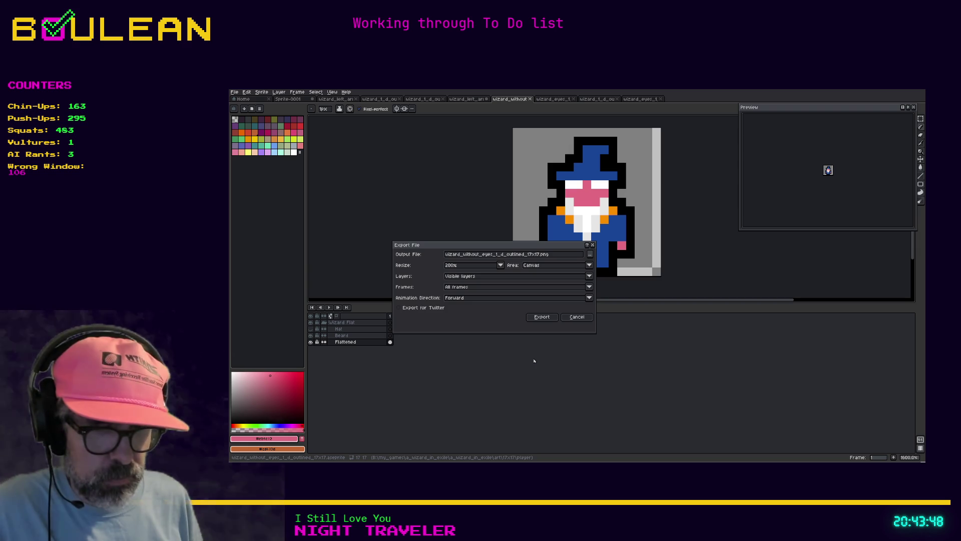
type("_x2")
left_click(542, 316)
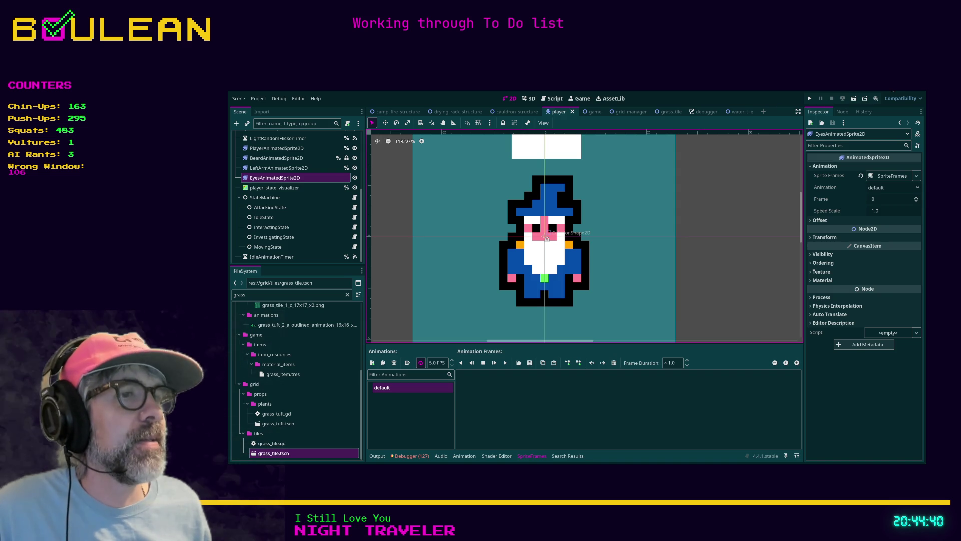
Search 'lol riven' in Brave and open Riven's official champion page
key("alt+Tab")
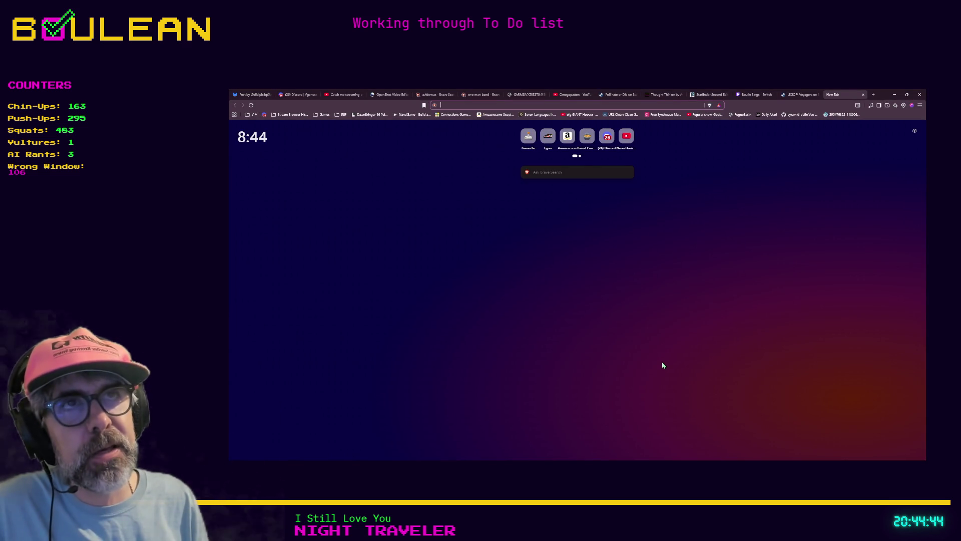
type("lol riven")
key("Return")
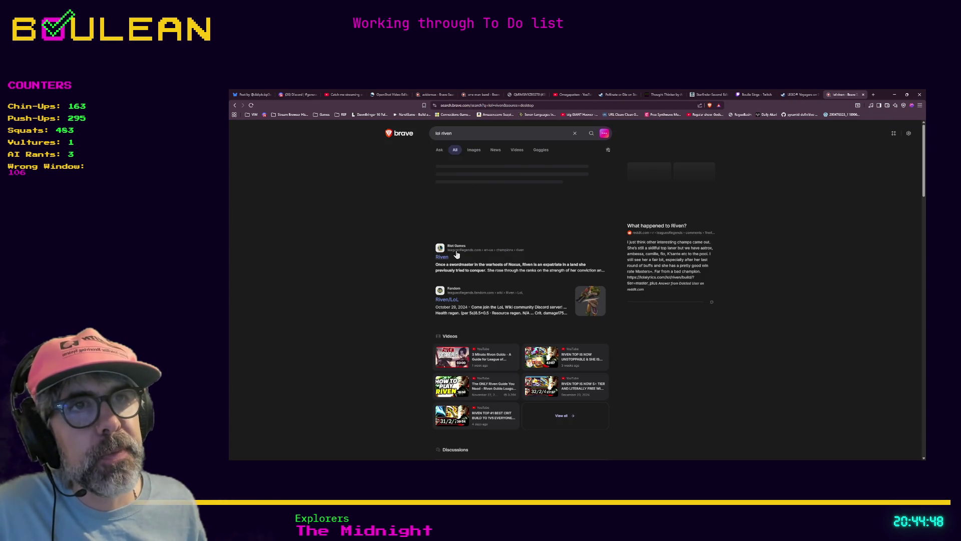
left_click(442, 258)
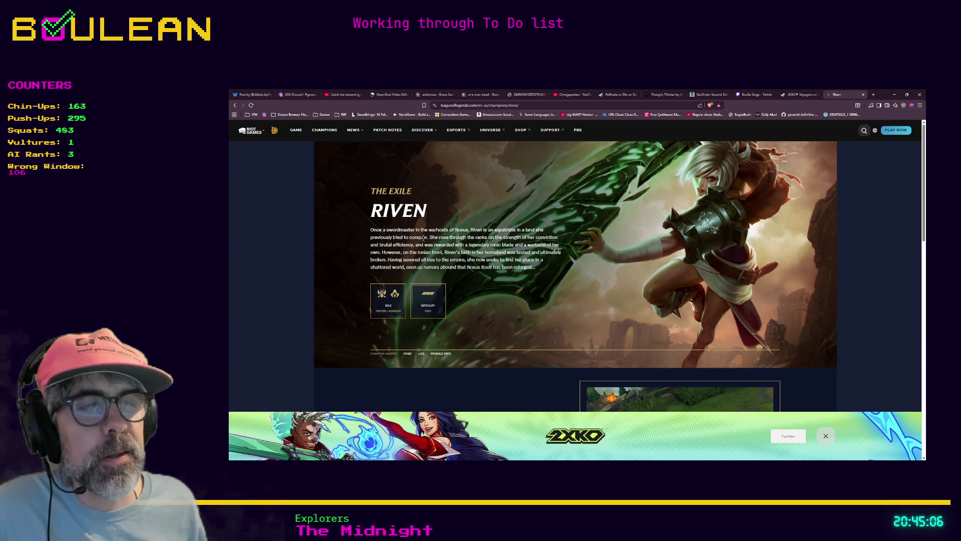
Scroll through Riven's champion page, then minimize the browser
scroll(423, 238, "down", 2)
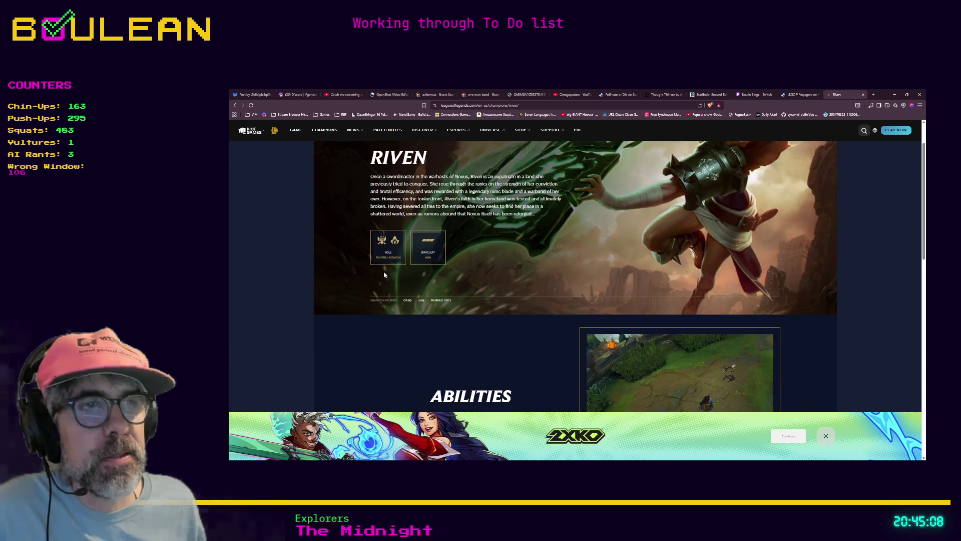
scroll(384, 275, "down", 3)
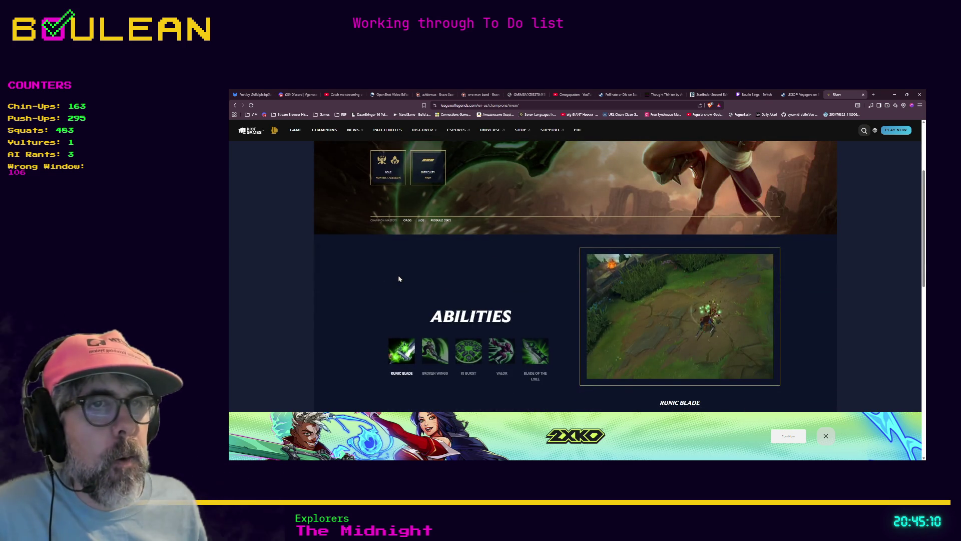
scroll(399, 279, "up", 4)
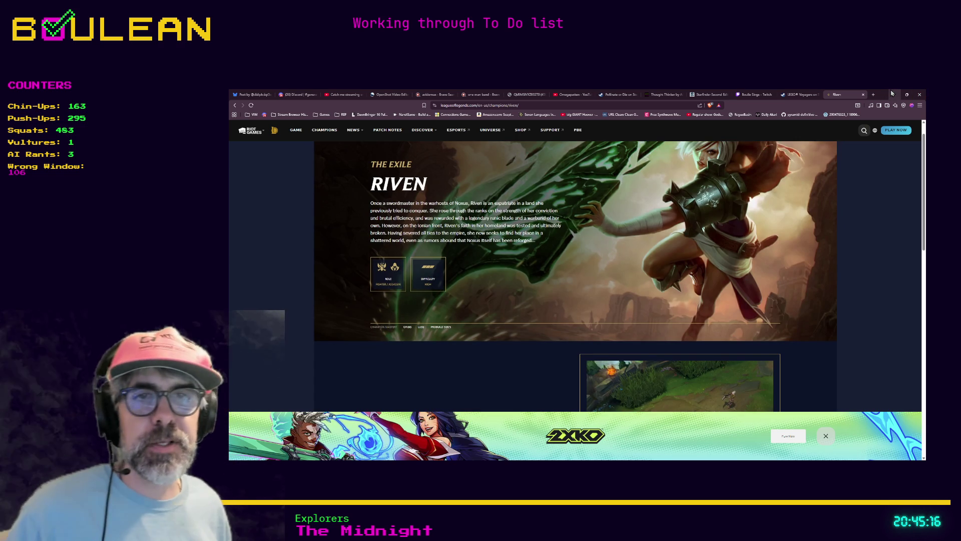
left_click(892, 94)
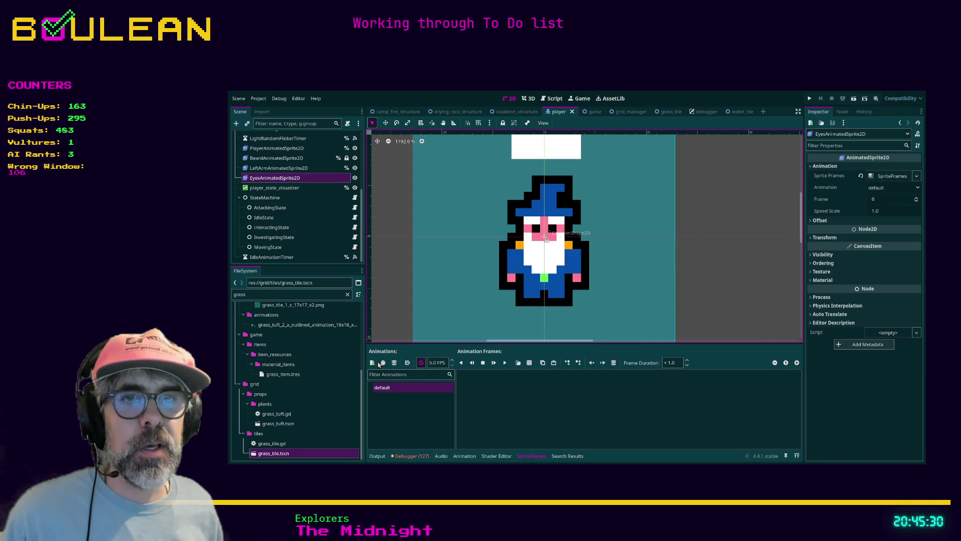
On PlayerAnimatedSprite2D, rename the idle animation to idle_old_2
left_click(280, 148)
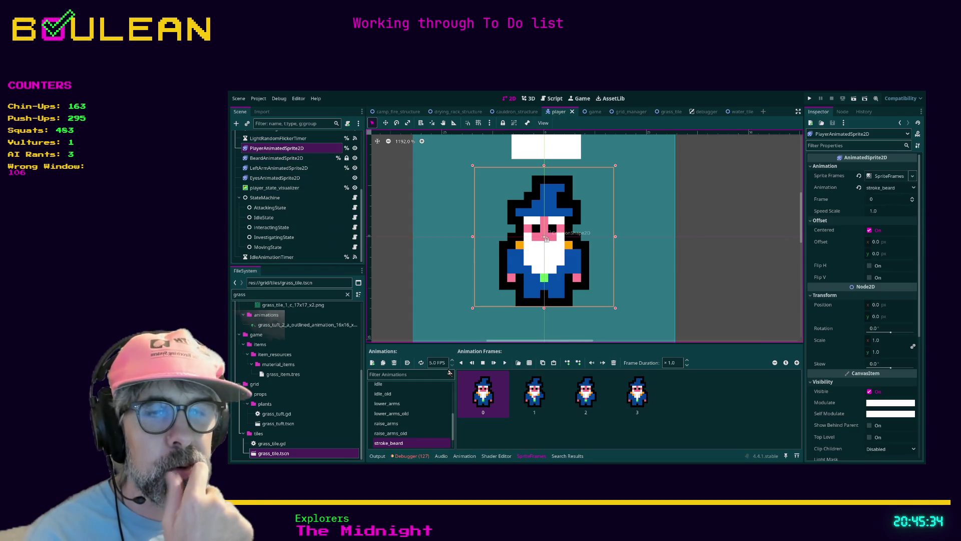
scroll(453, 412, "up", 2)
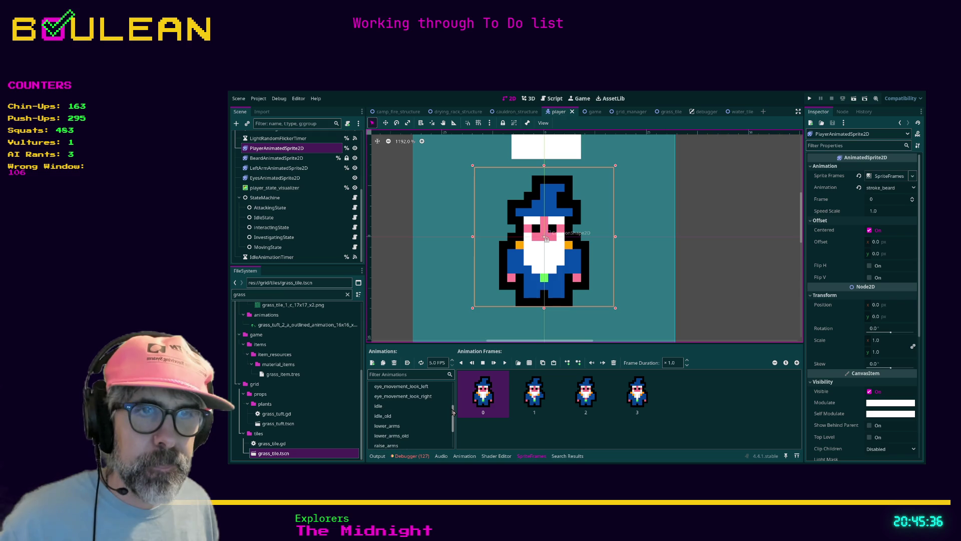
left_click(384, 409)
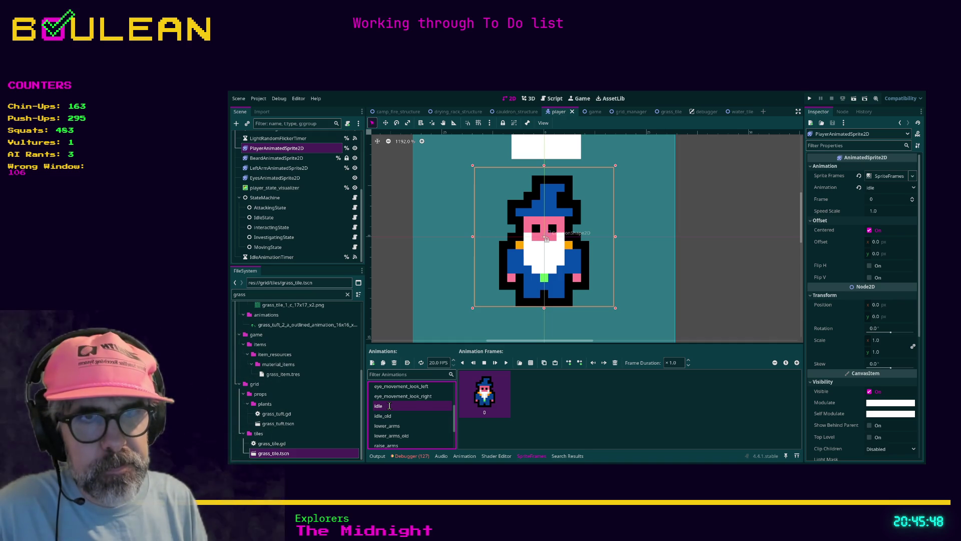
type("_old_2")
key("Return")
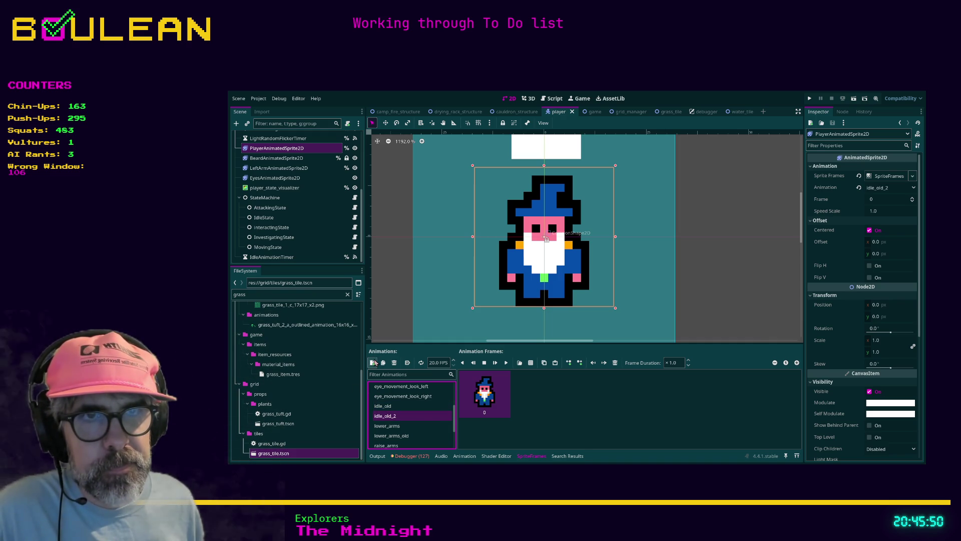
Add a new empty animation named 'idle' and begin adding its frames from a sprite sheet
left_click(373, 362)
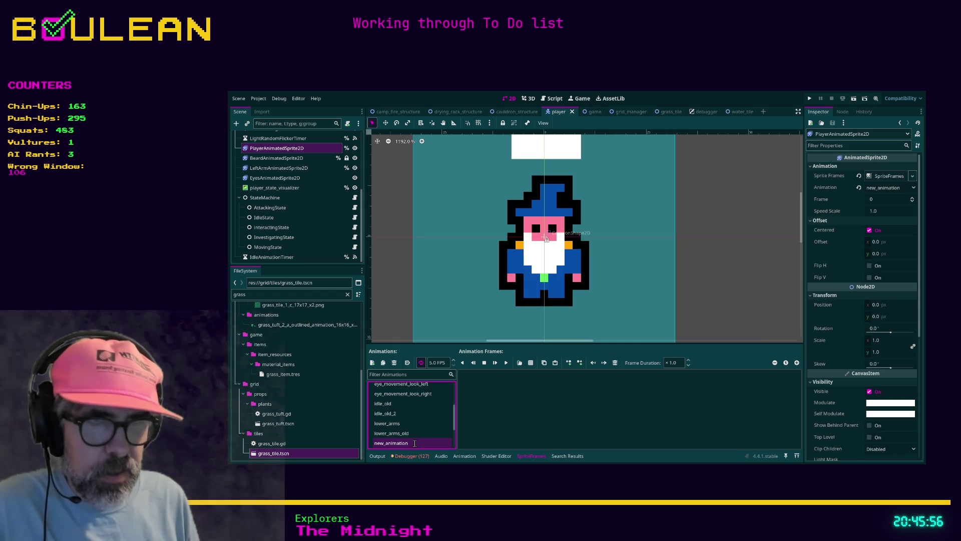
type("idle")
key("Return")
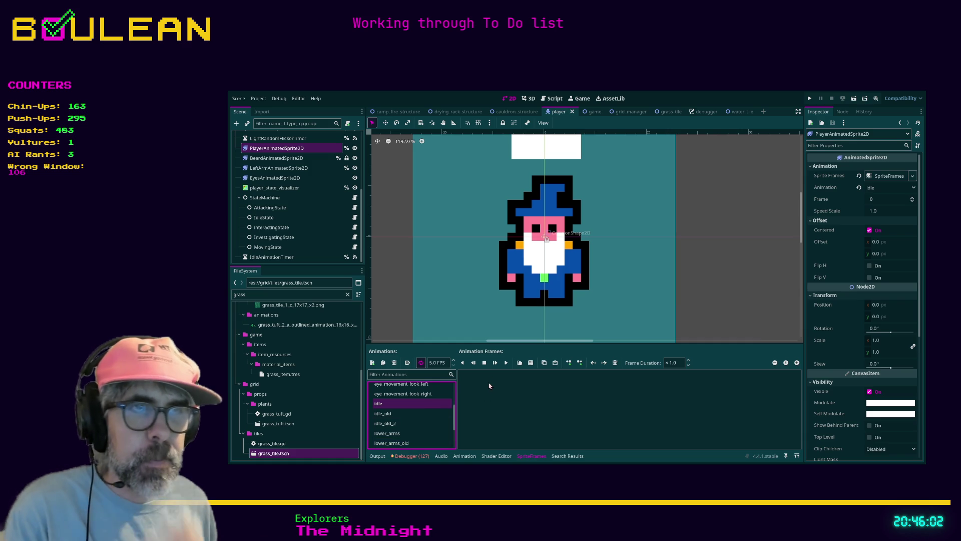
left_click(531, 366)
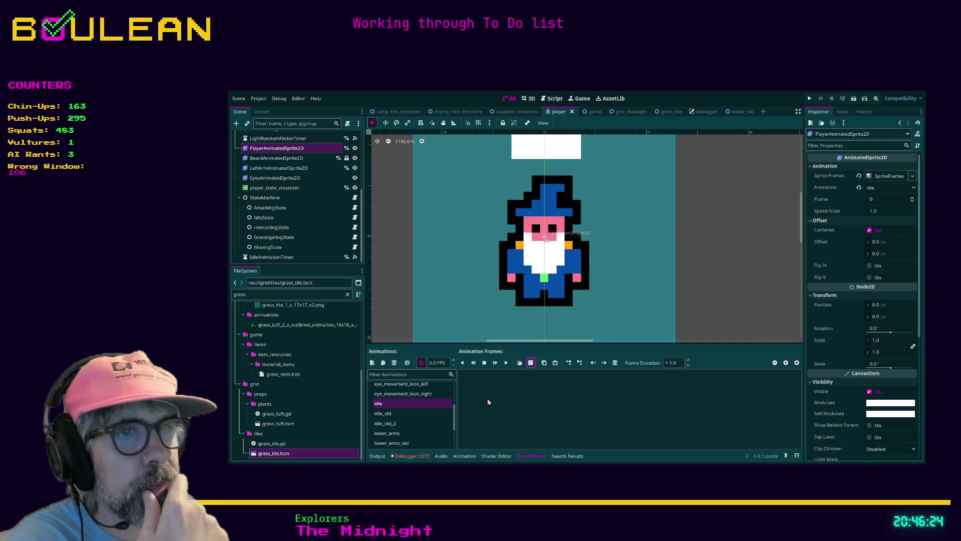
Add the selected wizard frame from the sprite sheet to the new idle animation
key("ctrl+v")
left_click(579, 407)
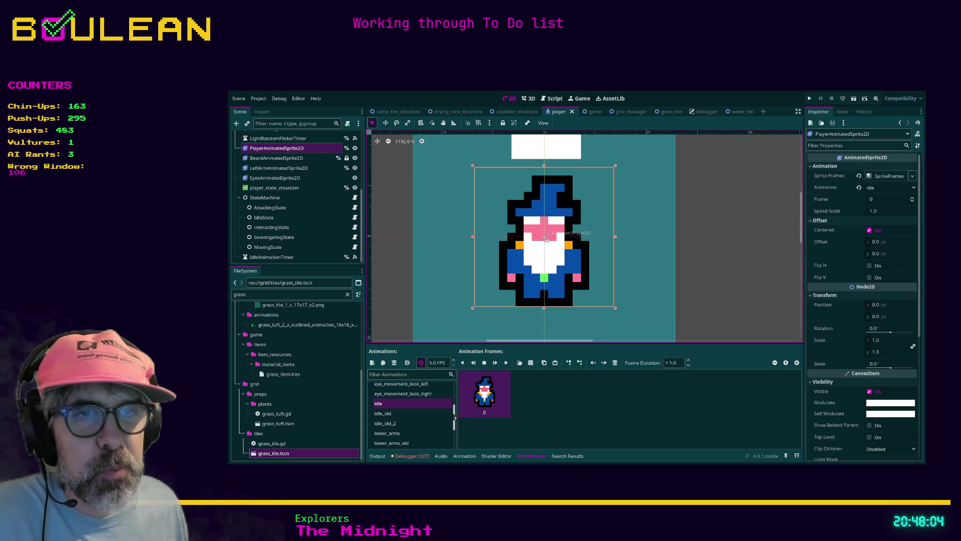
scroll(456, 417, "up", 4)
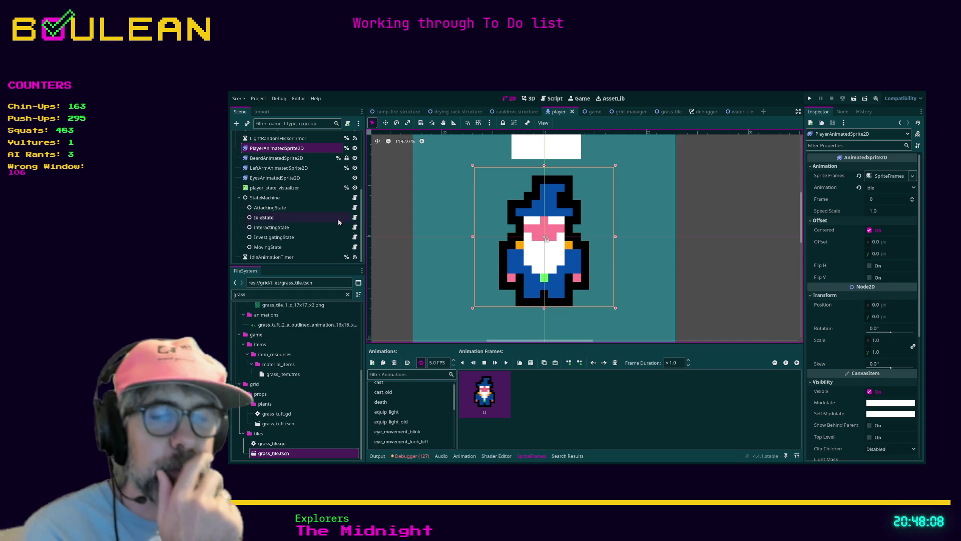
On EyesAnimatedSprite2D, add a new animation and select new_animation for adding sprite-sheet frames
scroll(454, 397, "down", 3)
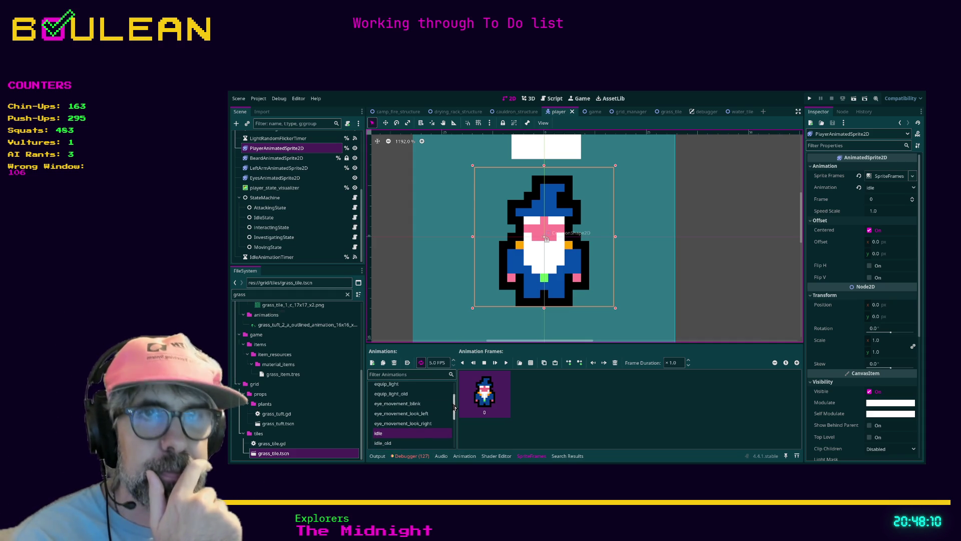
left_click(292, 179)
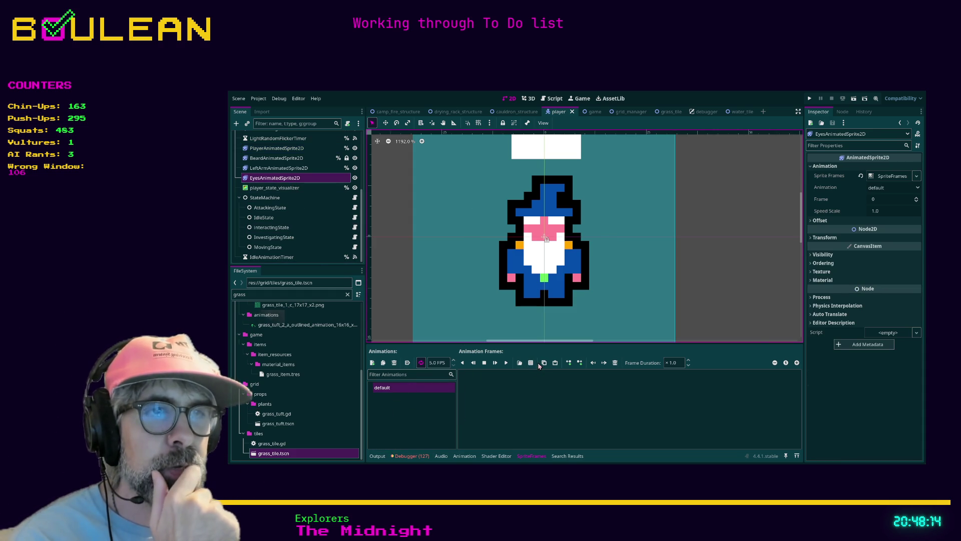
left_click(372, 362)
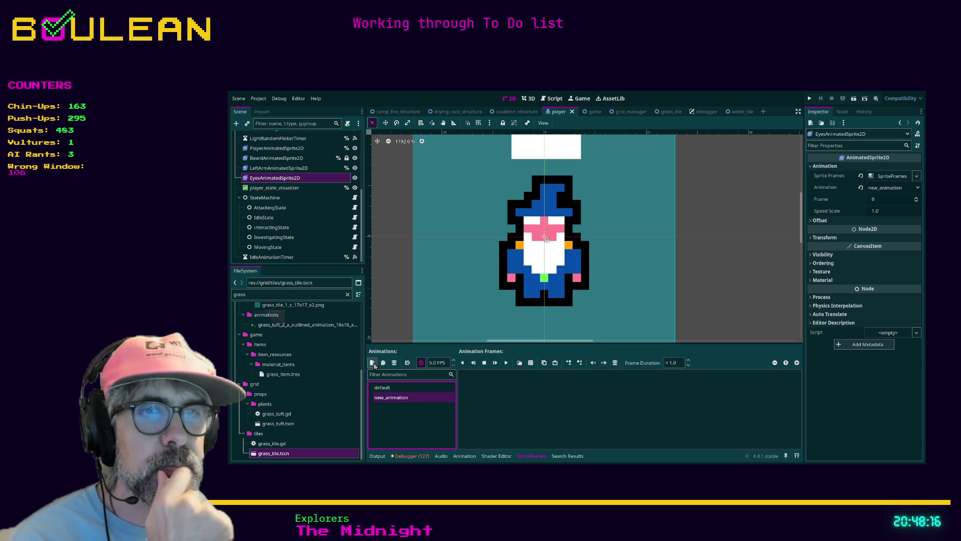
left_click(392, 391)
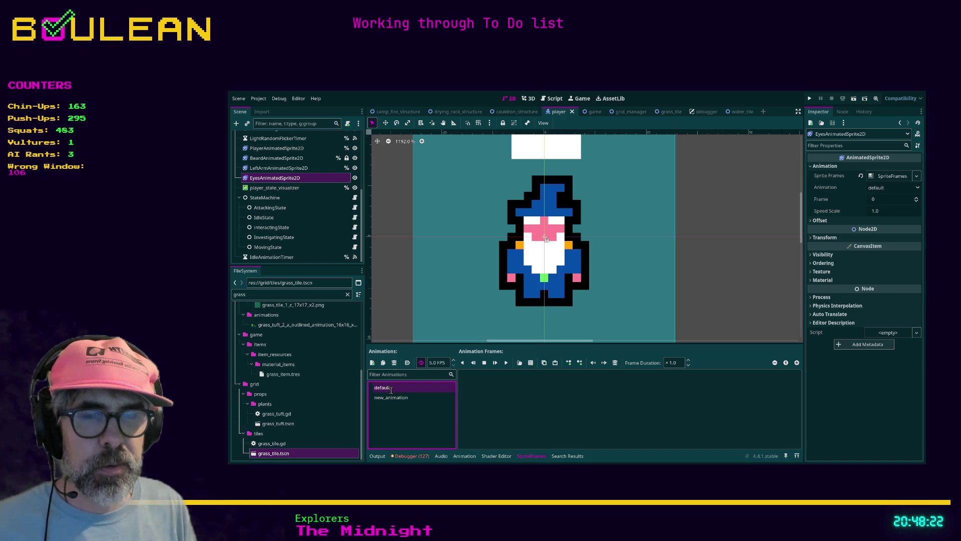
left_click(390, 398)
left_click(532, 365)
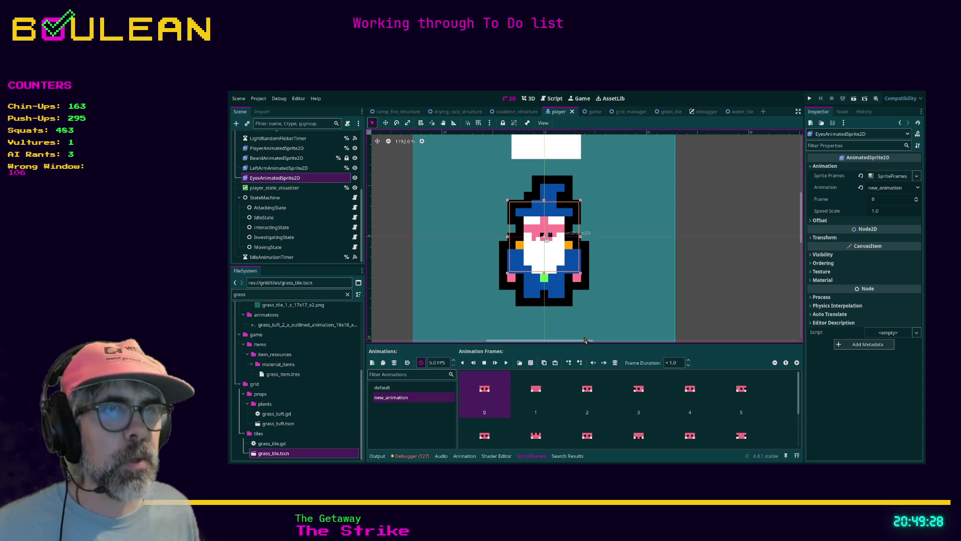
Select the FogOfWarPointLight2D node in the scene tree
left_click(711, 249)
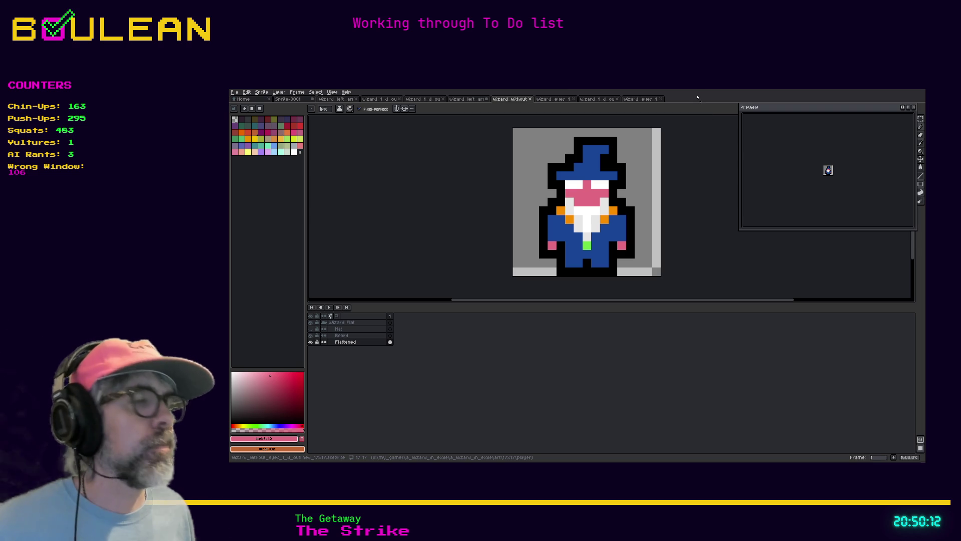
Open the eye sprite strip file in Aseprite and check its canvas size, leaving it unchanged
left_click_drag(696, 97, 699, 98)
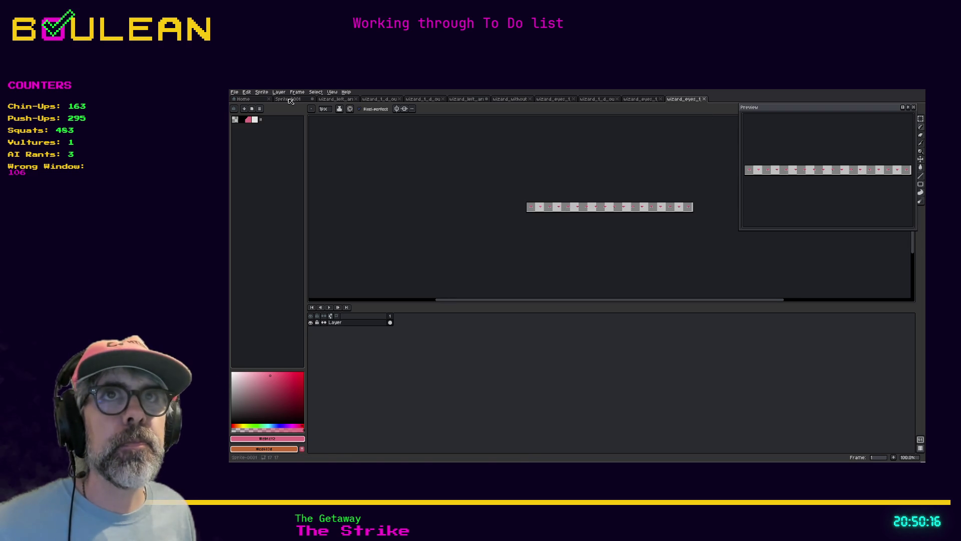
left_click(261, 93)
left_click(281, 130)
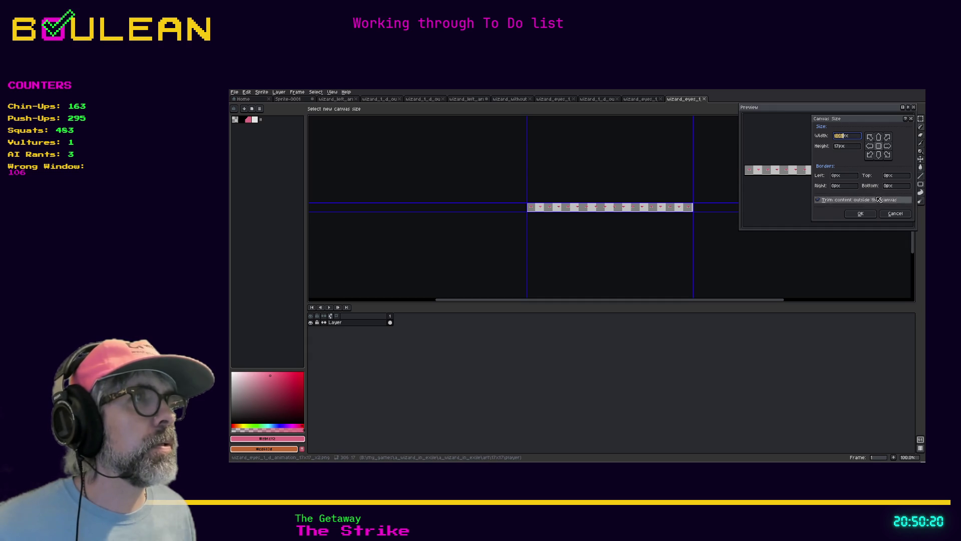
left_click(886, 214)
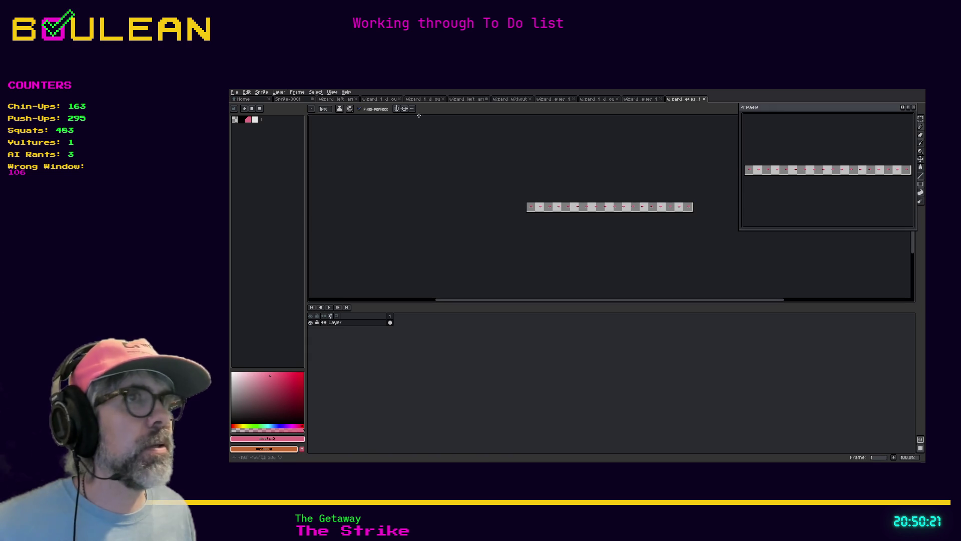
left_click(234, 92)
Export the eye strip as a 100%-size PNG, overwriting the existing file
mouse_move(270, 148)
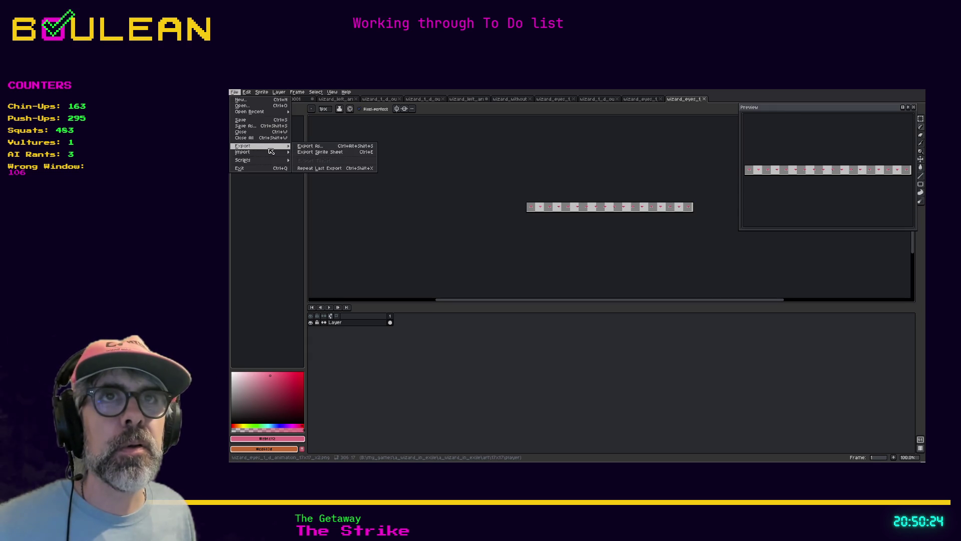
left_click(300, 146)
left_click(463, 265)
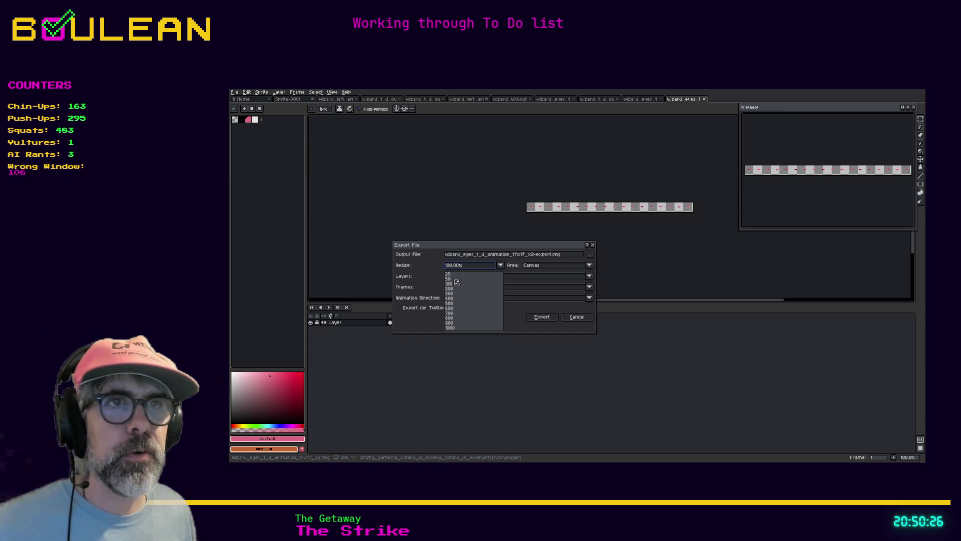
left_click(453, 283)
left_click(551, 255)
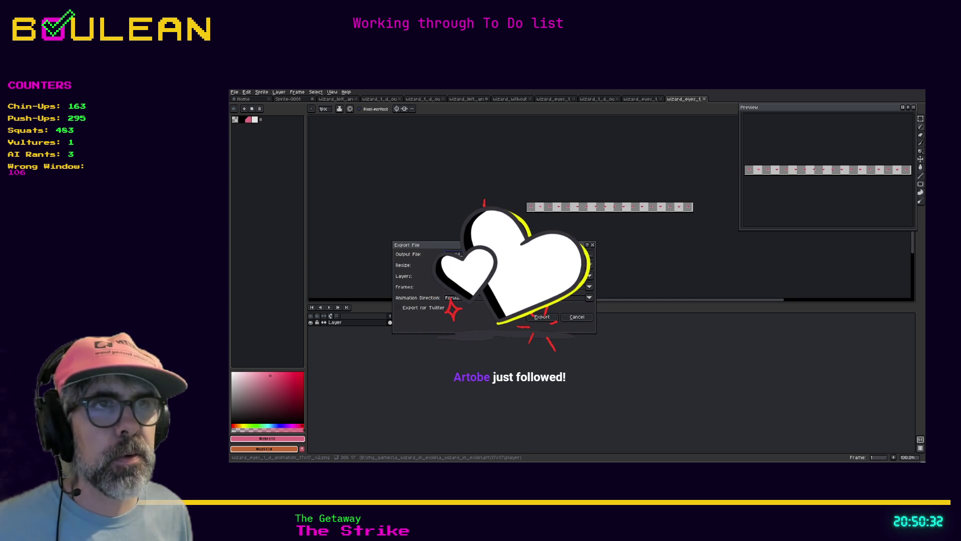
left_click(544, 317)
left_click(559, 292)
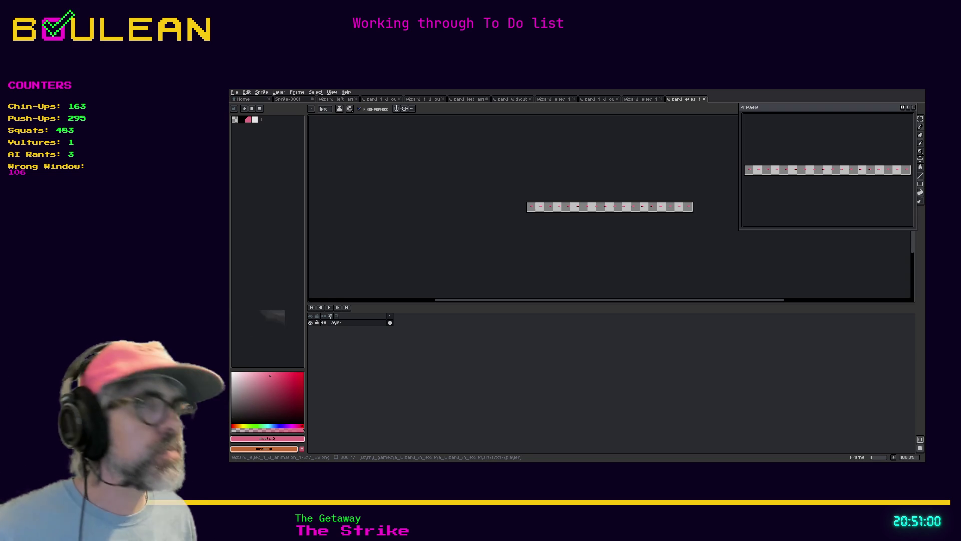
Close the extra eye documents and check the strip's canvas size, leaving it unchanged
left_click(703, 99)
left_click(660, 100)
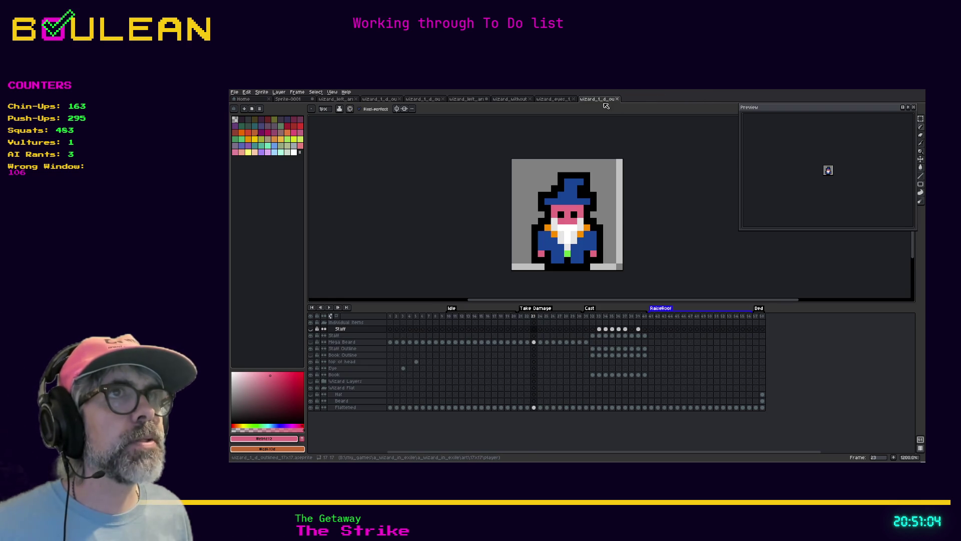
left_click(556, 101)
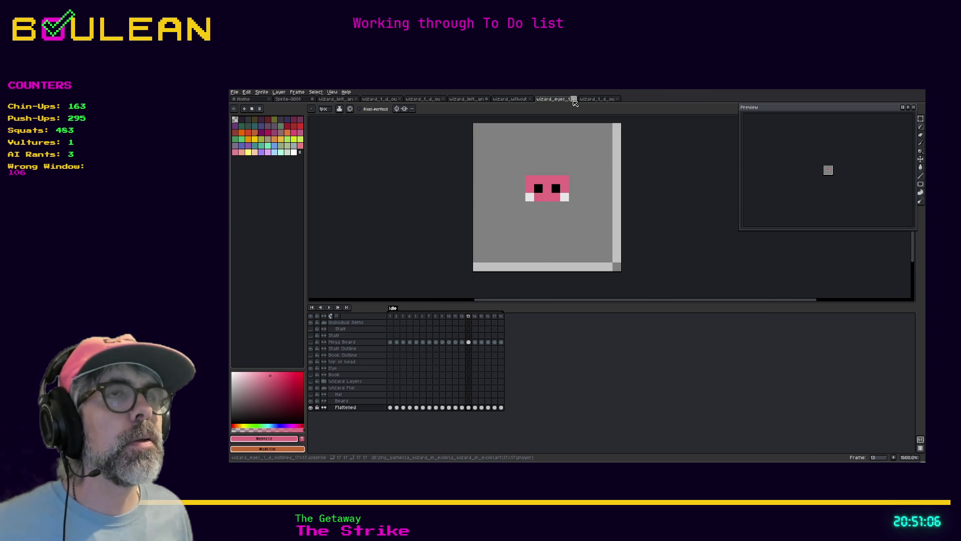
left_click(573, 100)
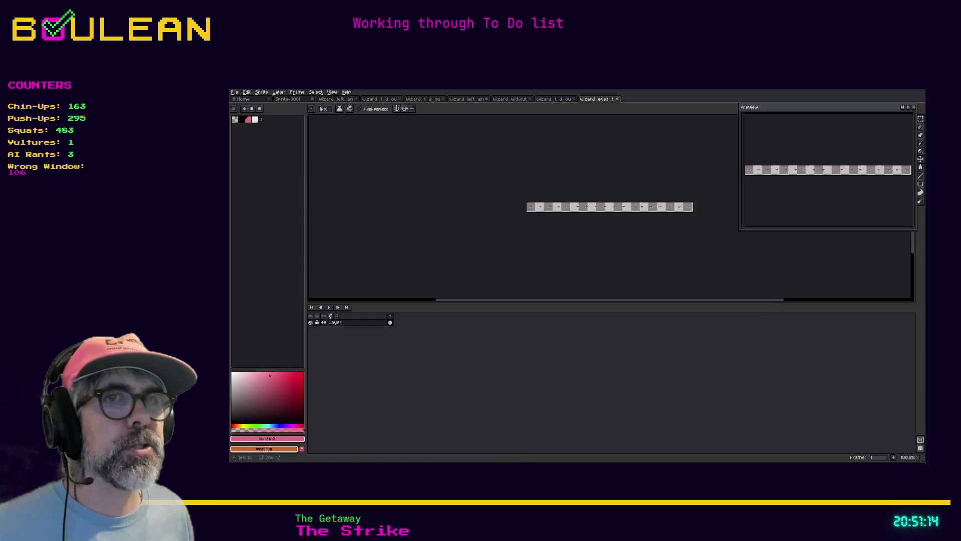
left_click(260, 92)
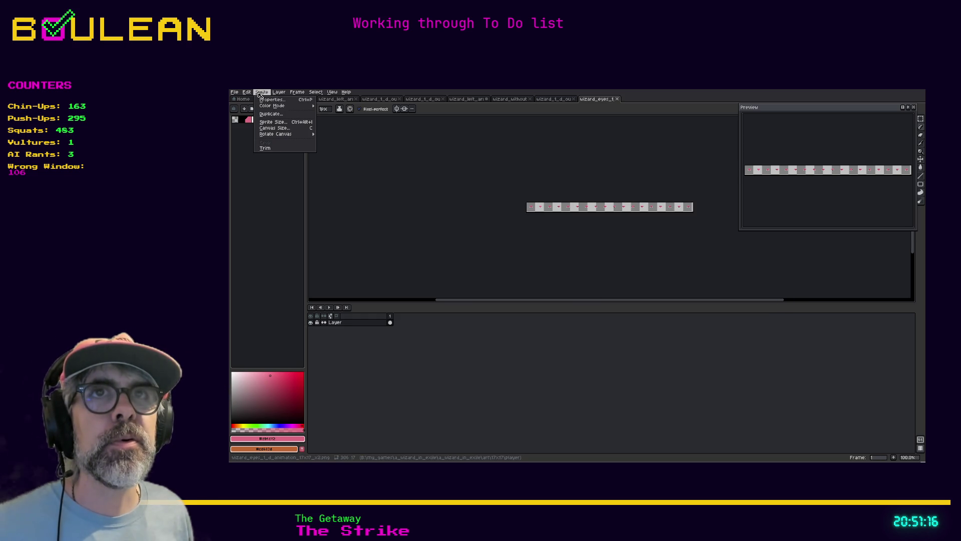
left_click(275, 128)
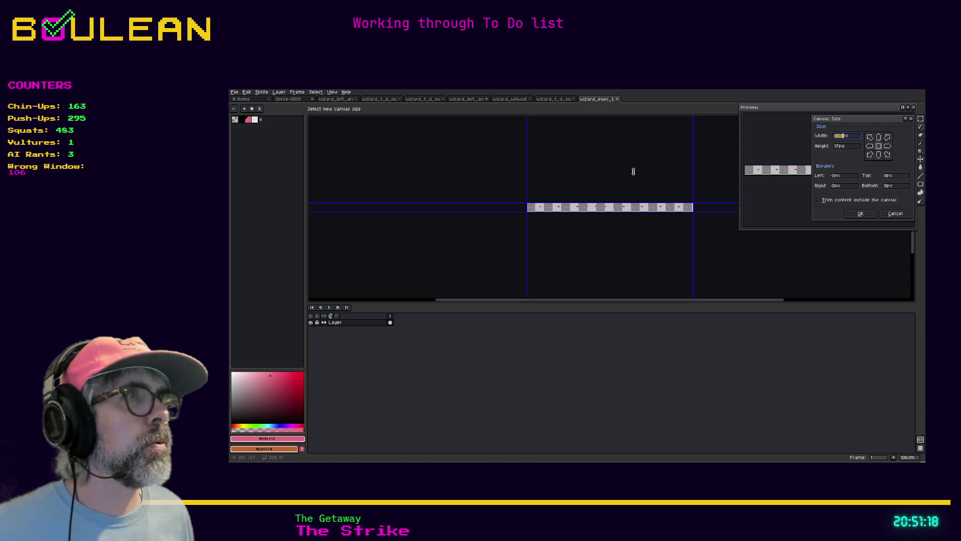
left_click(888, 214)
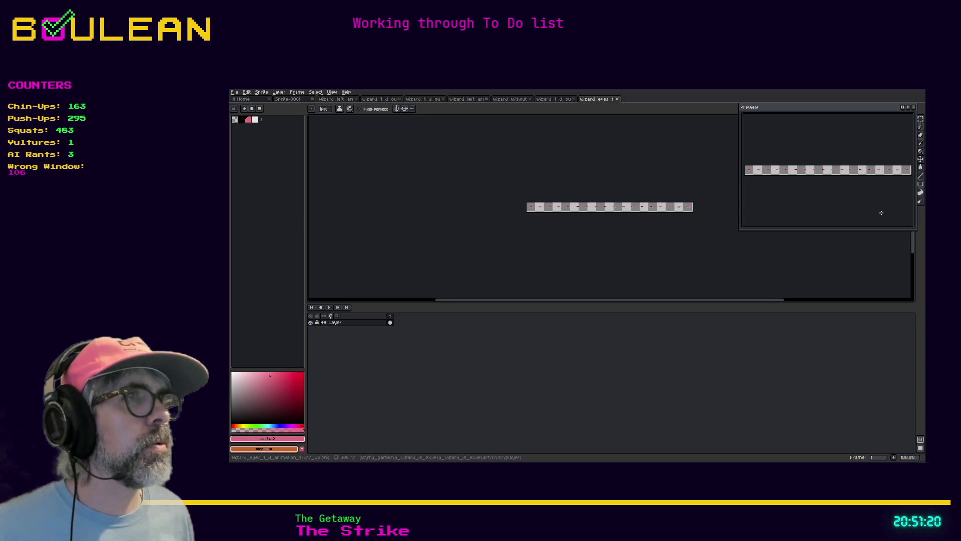
Export the eye strip as a 200%-size PNG, overwriting the earlier export
left_click(235, 93)
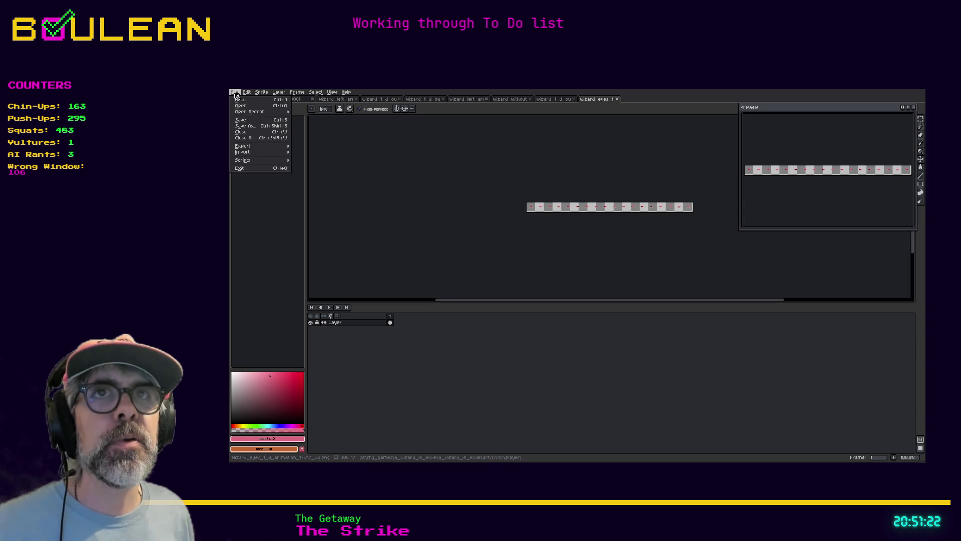
mouse_move(258, 146)
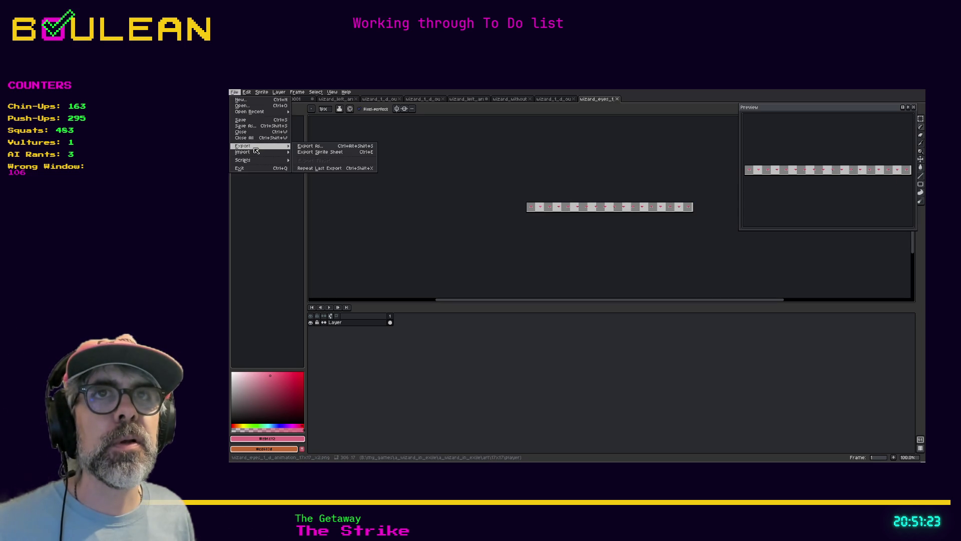
left_click(307, 146)
left_click(492, 265)
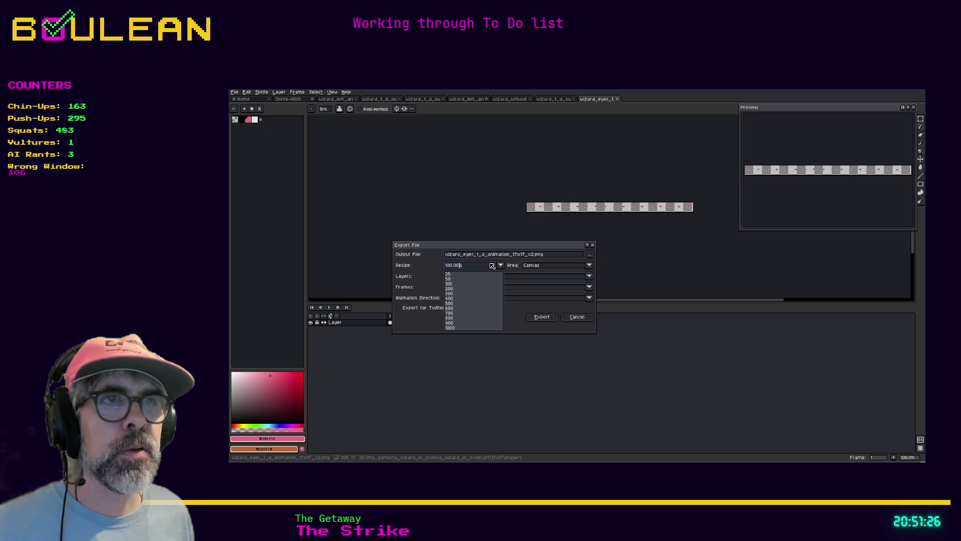
left_click(449, 289)
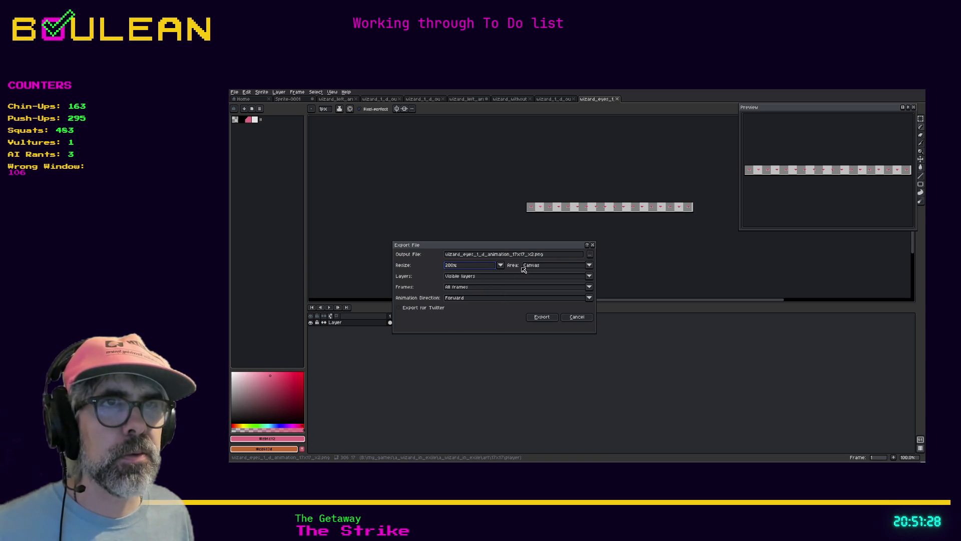
left_click(590, 254)
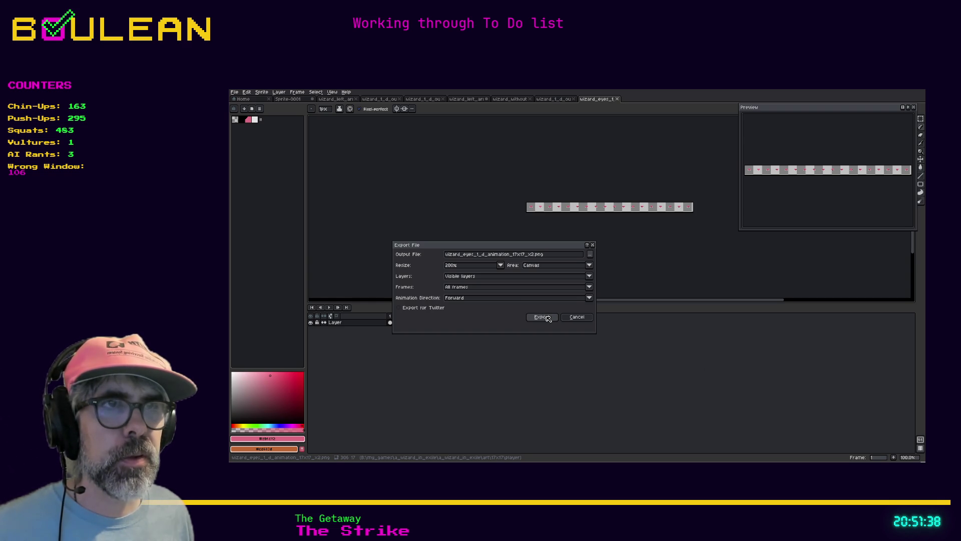
left_click(547, 319)
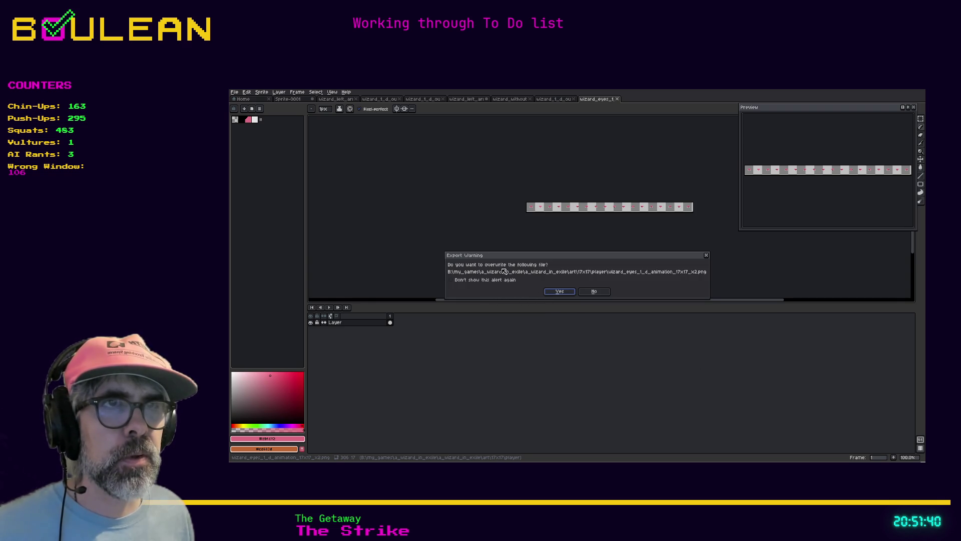
left_click(561, 291)
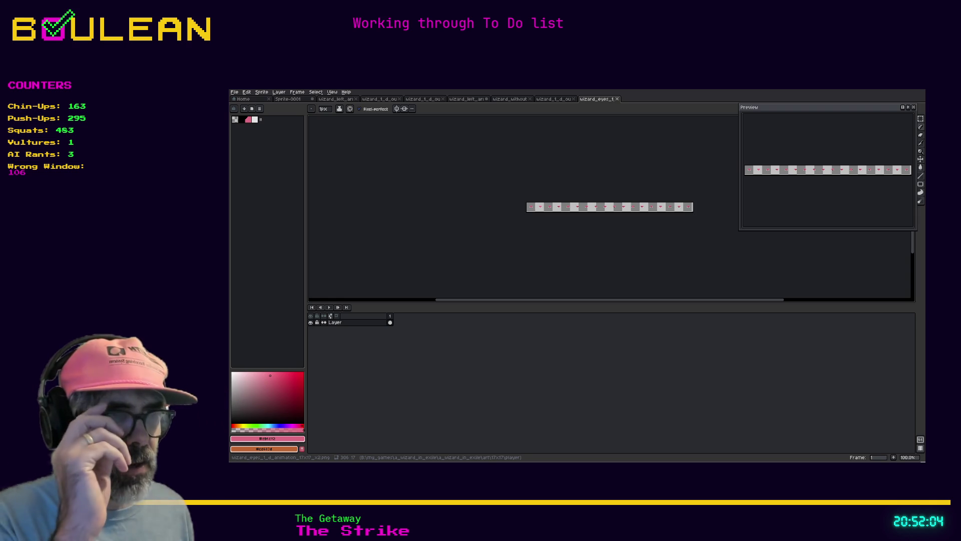
Switch from Aseprite back to the Godot editor showing the wizard player scene
key("alt+Tab")
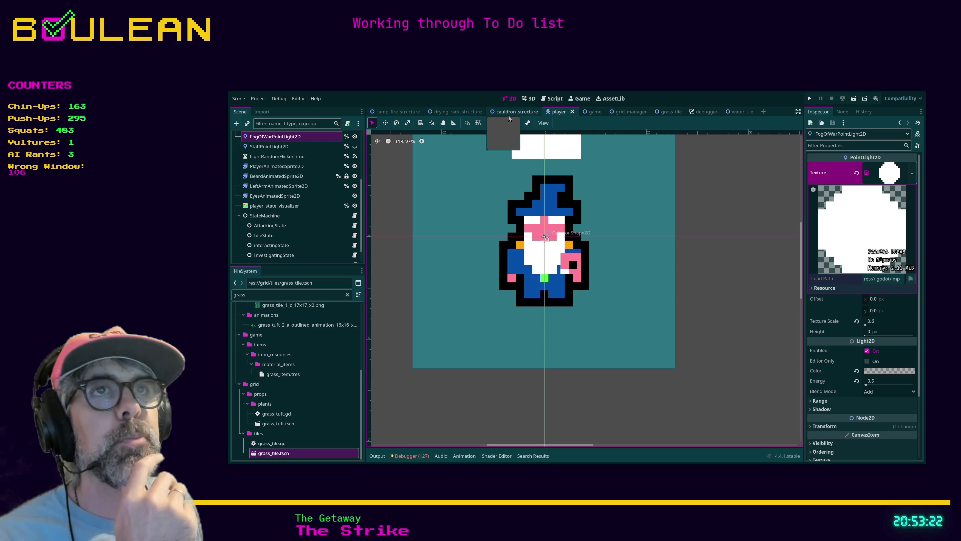
Delete the leftover new_animation from EyesAnimatedSprite2D's SpriteFrames, keeping only default
left_click(274, 196)
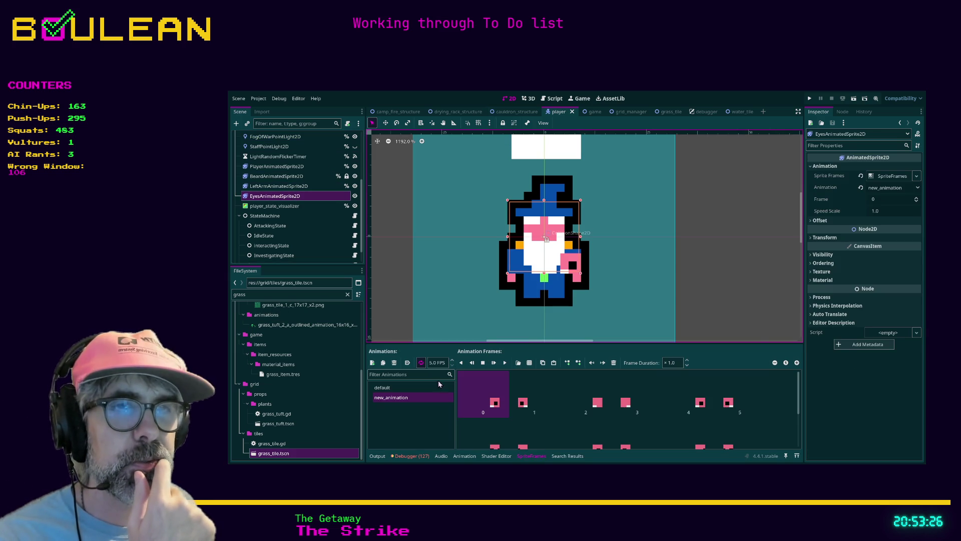
left_click(399, 400)
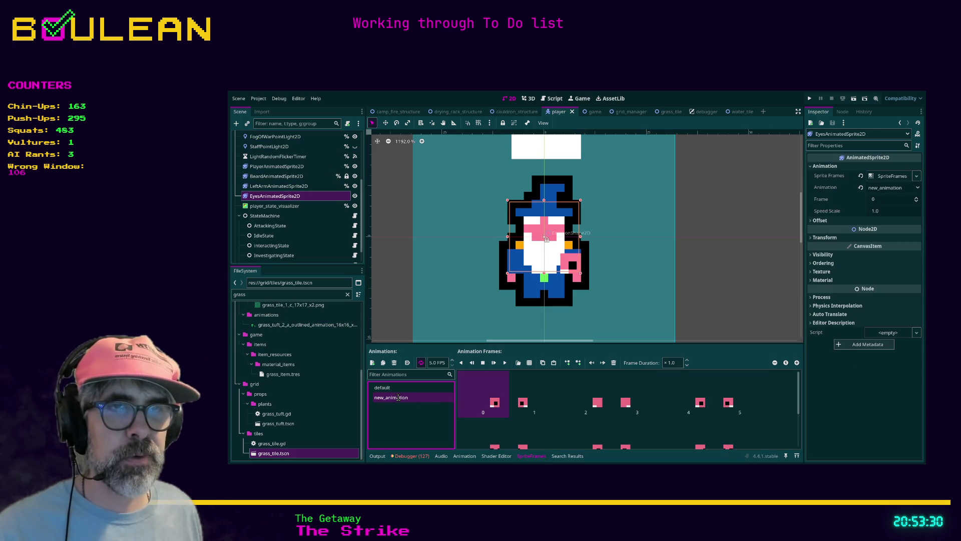
left_click(394, 363)
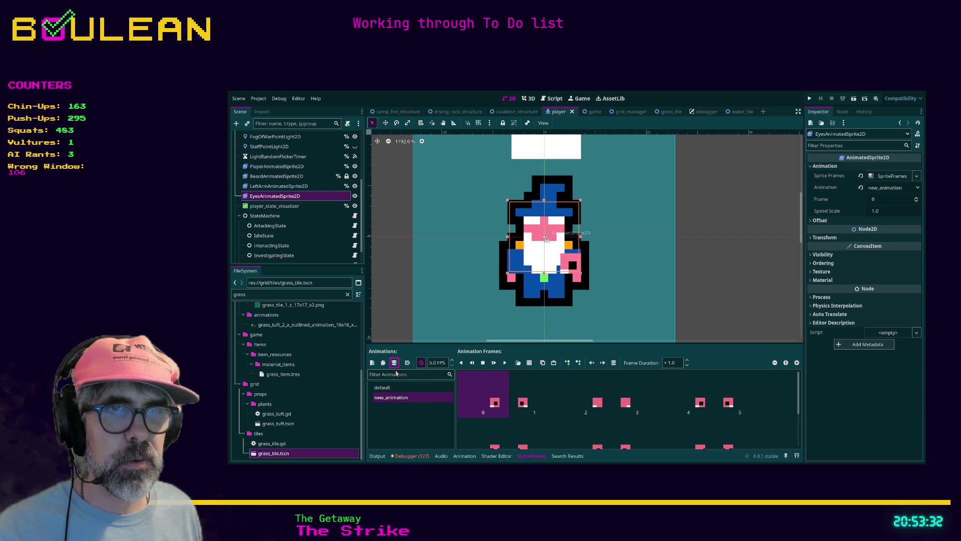
left_click(394, 362)
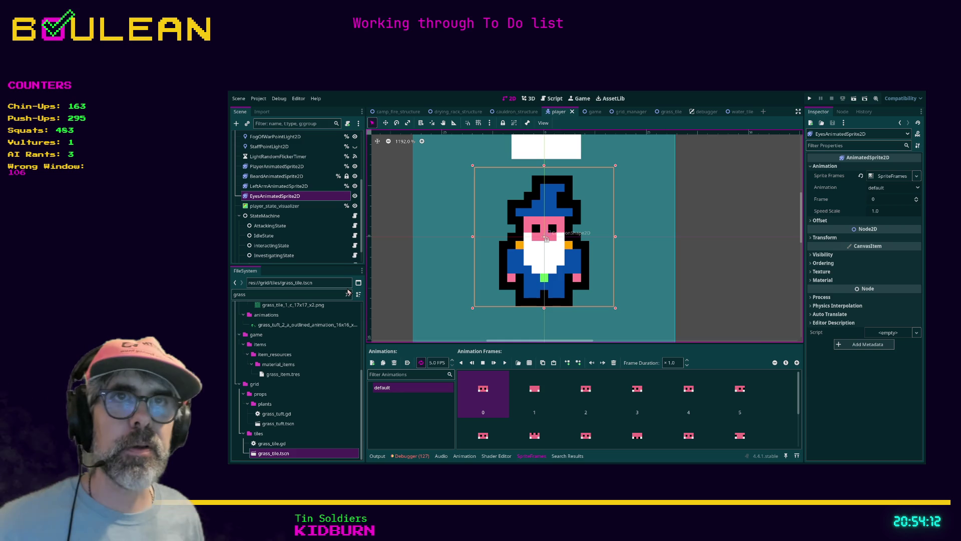
Hide the EyesAnimatedSprite2D node in the Scene dock
left_click(355, 197)
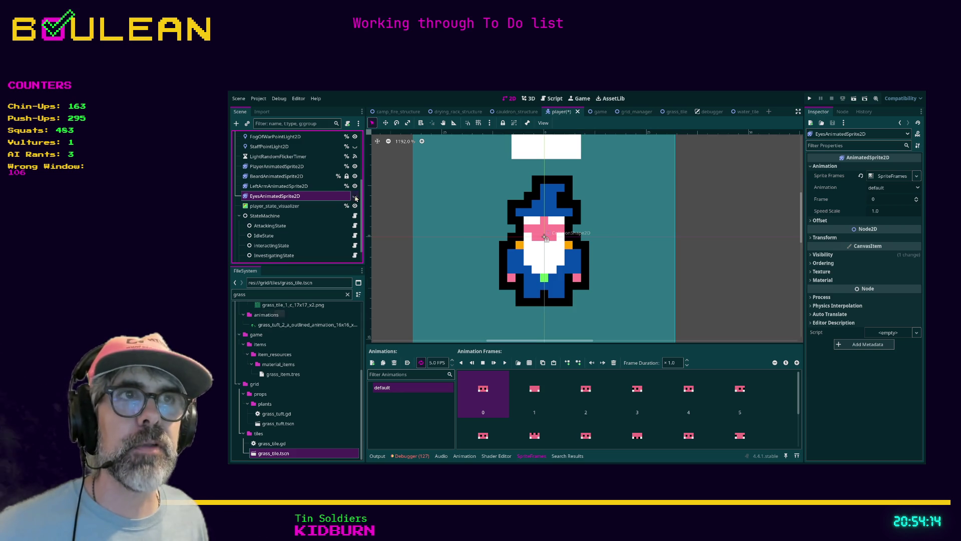
left_click(355, 196)
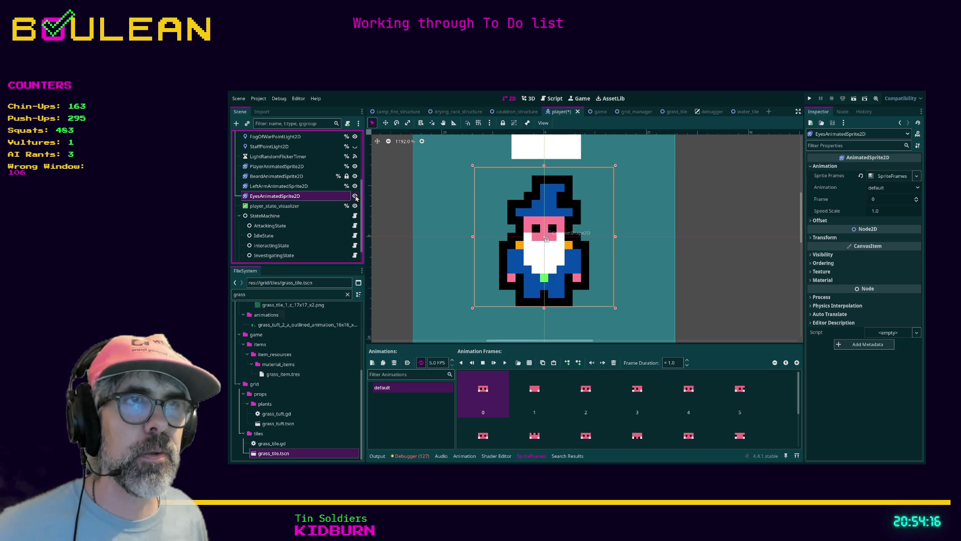
left_click(355, 196)
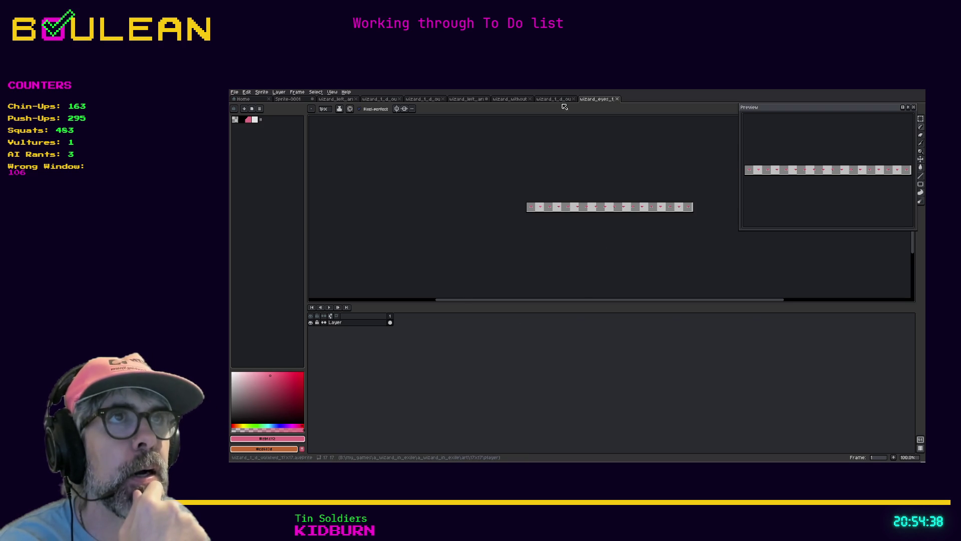
Bring up the layered wizard eyes document at frame 1, showing the pink two-eyed face
left_click(558, 99)
left_click(509, 99)
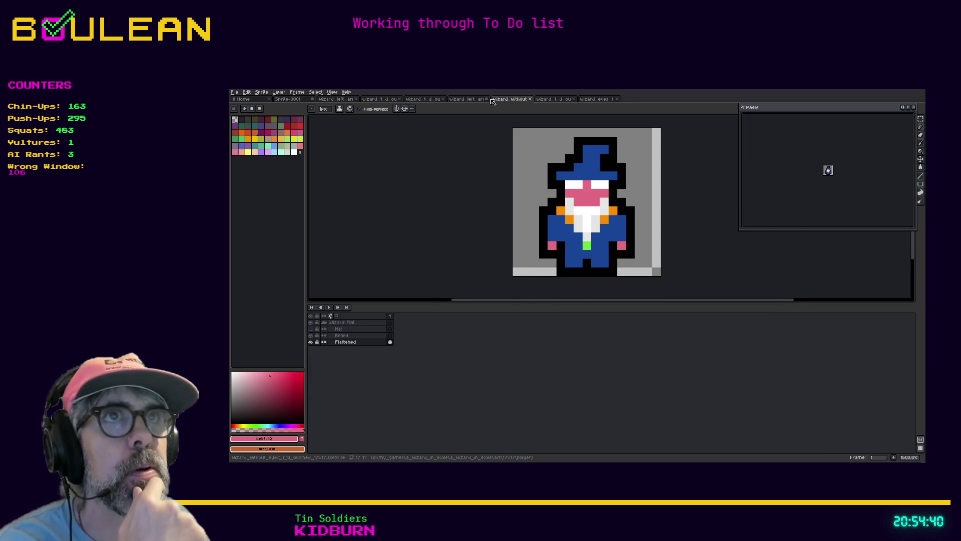
left_click(463, 100)
left_click(380, 100)
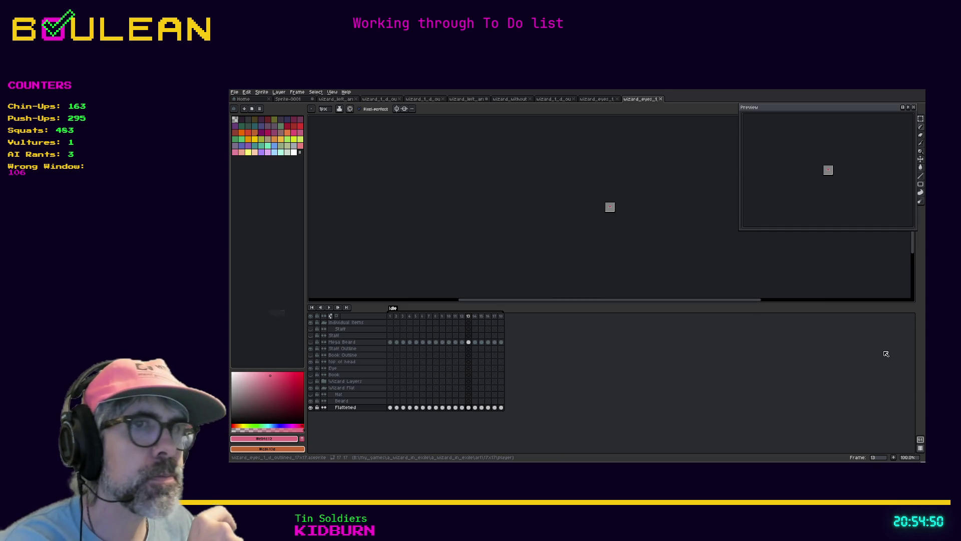
left_click(393, 316)
scroll(631, 206, "up", 10)
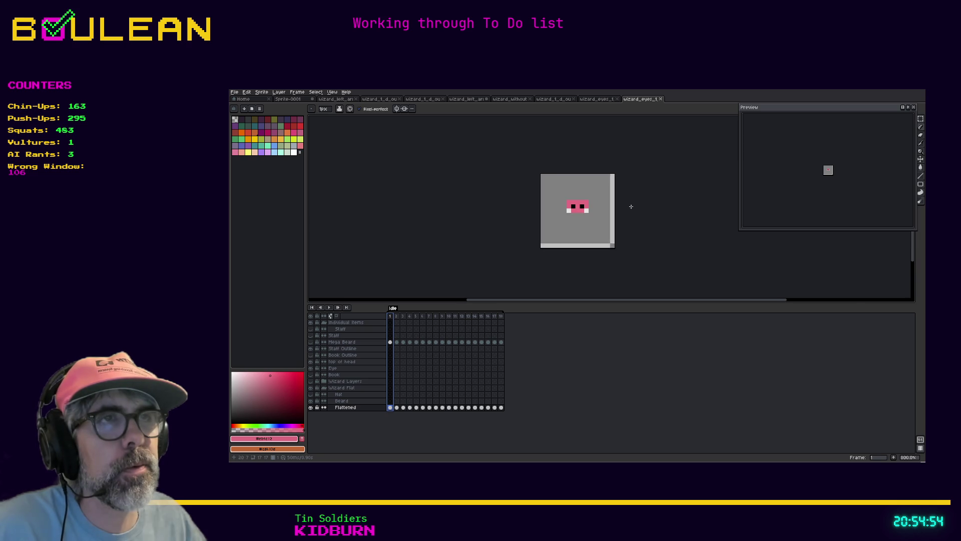
scroll(631, 207, "down", 2)
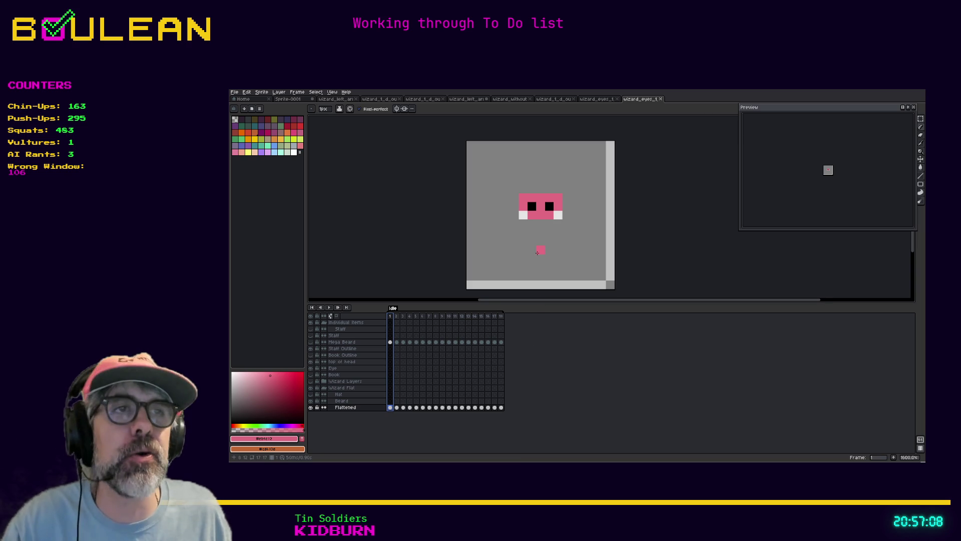
scroll(538, 249, "up", 2)
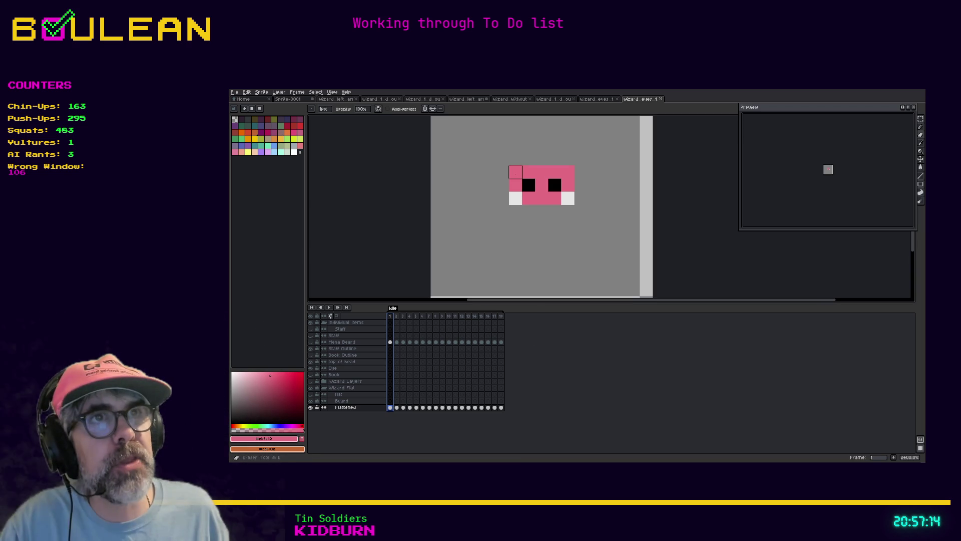
key("e")
left_click_drag(509, 175, 568, 172)
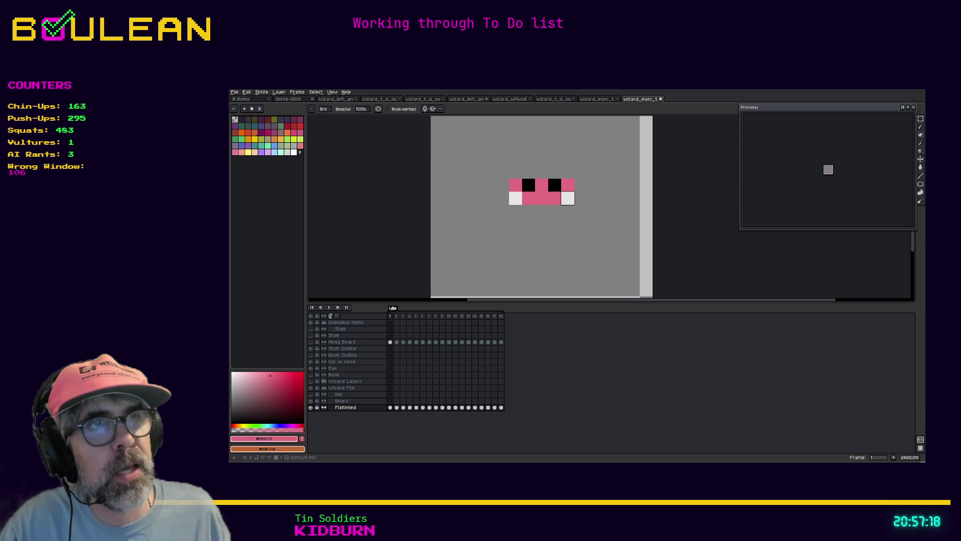
left_click_drag(568, 198, 516, 198)
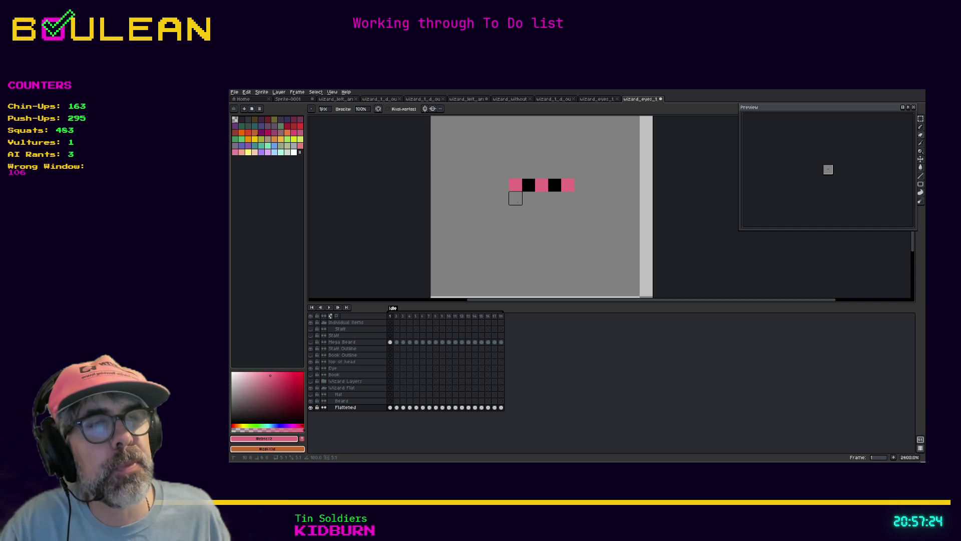
key("ctrl+z")
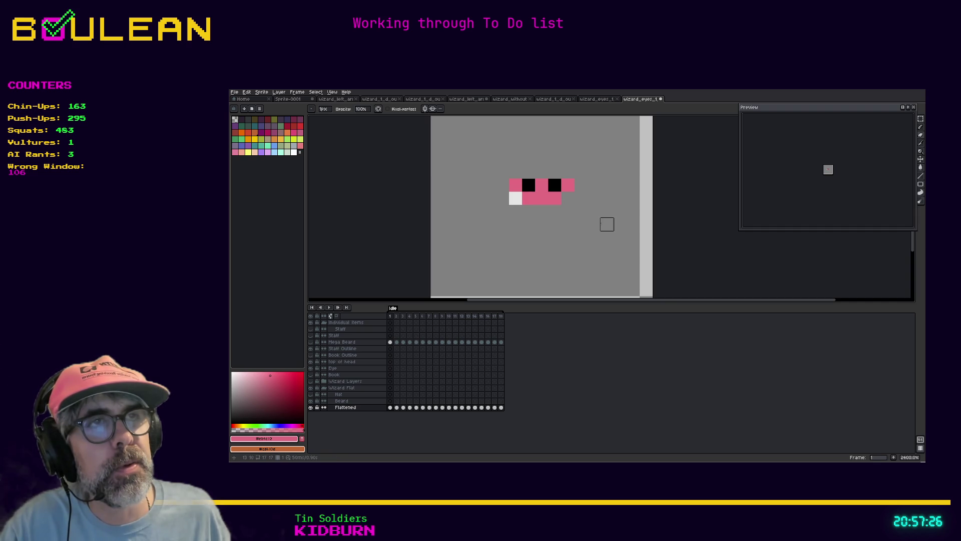
key("ctrl")
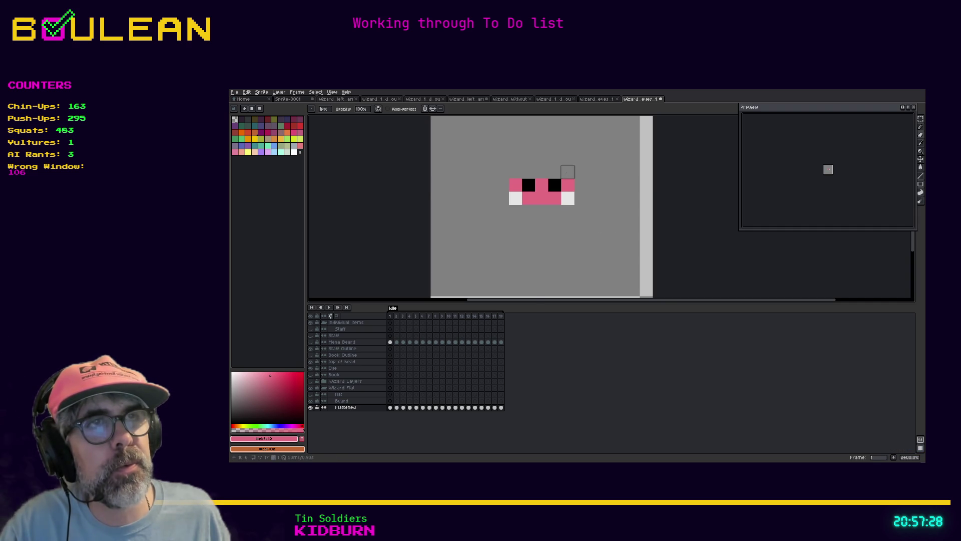
key("ctrl+z")
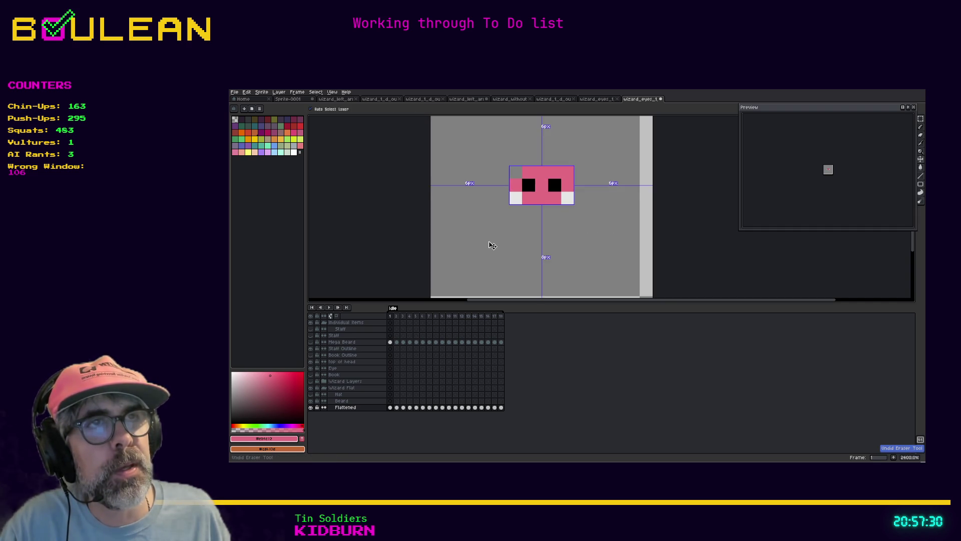
key("ctrl+z")
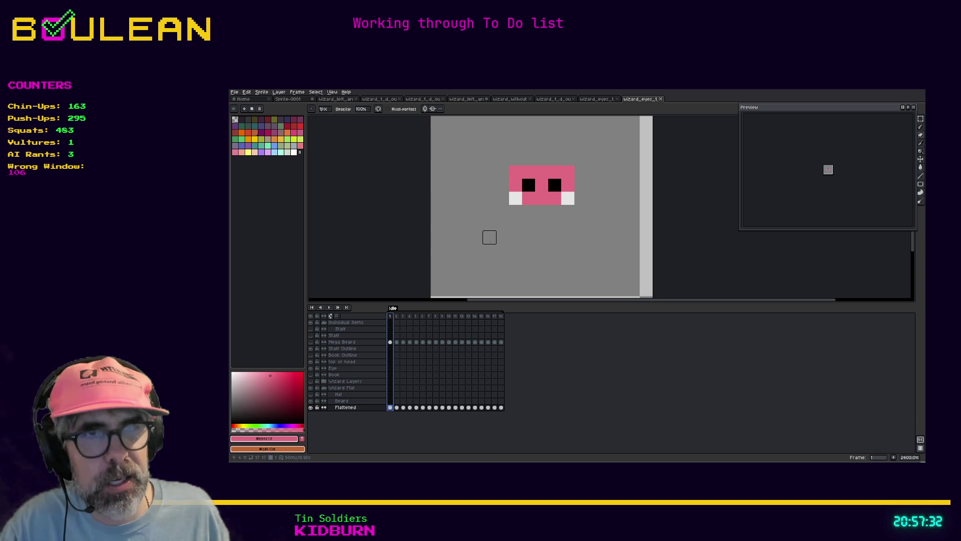
key("i")
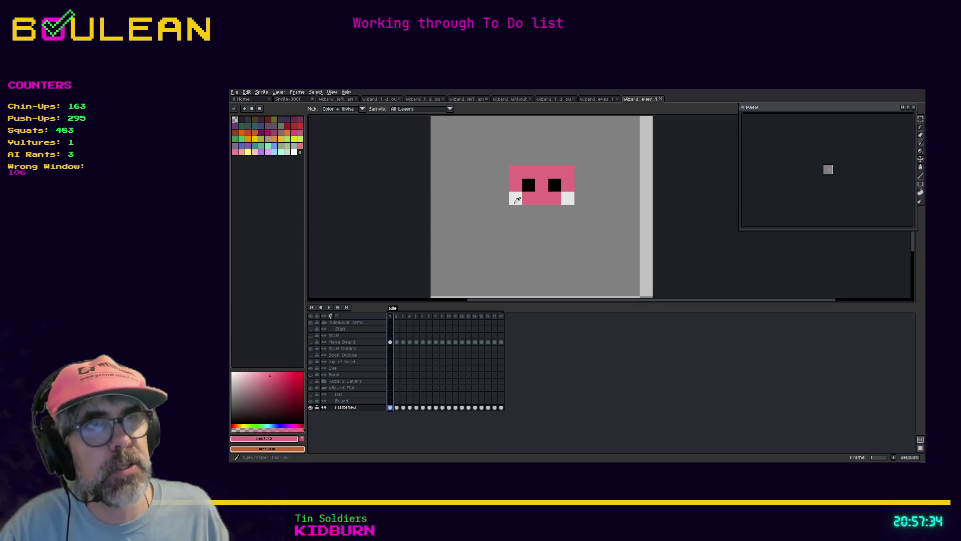
Pick white with the pencil and whiten the face's top-row pixels on frames 1 and 2
left_click(515, 201)
key("b")
left_click(515, 173)
left_click(528, 173)
left_click(555, 172)
left_click(566, 173)
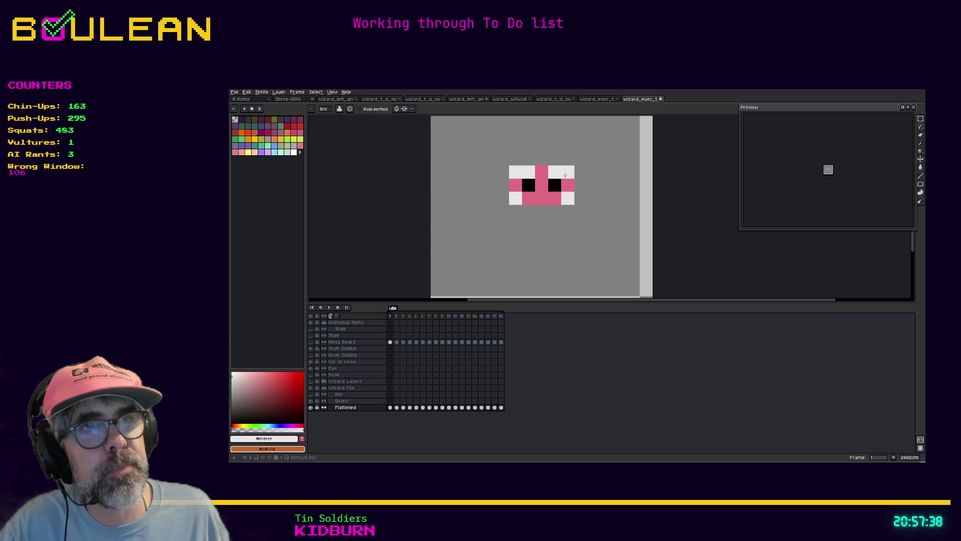
key("Right")
left_click(529, 173)
left_click(554, 172)
left_click(567, 173)
Whiten the top-row face pixels on frames 3 and 4, leaving the centre pink
key("Right")
left_click(528, 172)
left_click(516, 173)
left_click(555, 172)
left_click(567, 173)
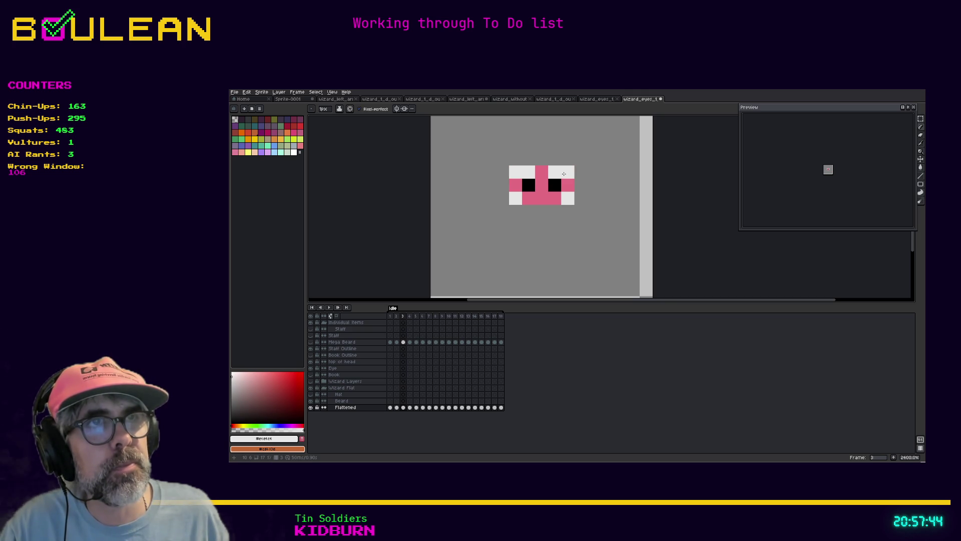
key("Right")
left_click(516, 173)
left_click(528, 172)
left_click(554, 172)
left_click(567, 173)
Whiten the top-row face pixels on frames 5, 6 and 7
key("Right")
left_click(524, 173)
left_click(515, 172)
left_click(555, 172)
left_click(567, 173)
key("Right")
left_click(516, 172)
left_click(525, 173)
left_click(551, 174)
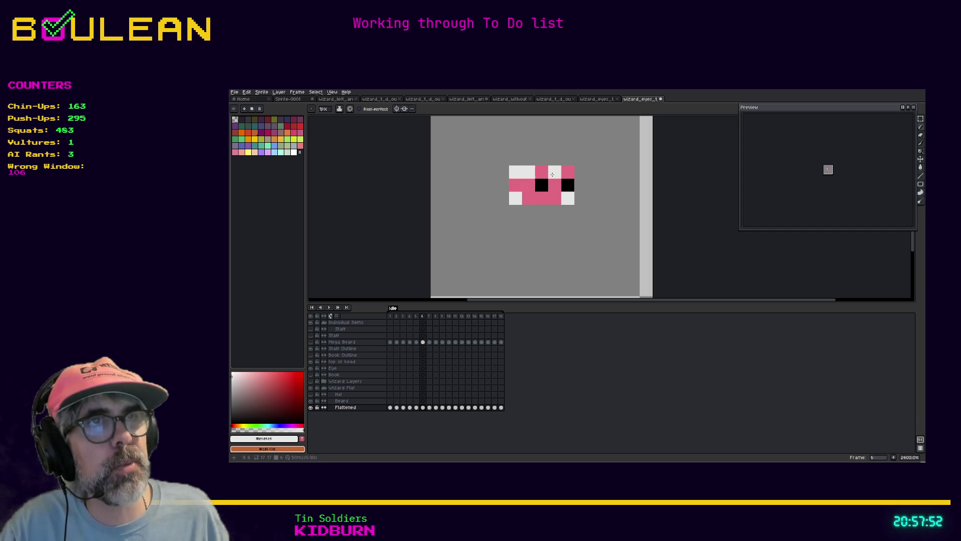
left_click(567, 172)
key("Right")
left_click(528, 172)
left_click(516, 172)
left_click(555, 172)
left_click(567, 172)
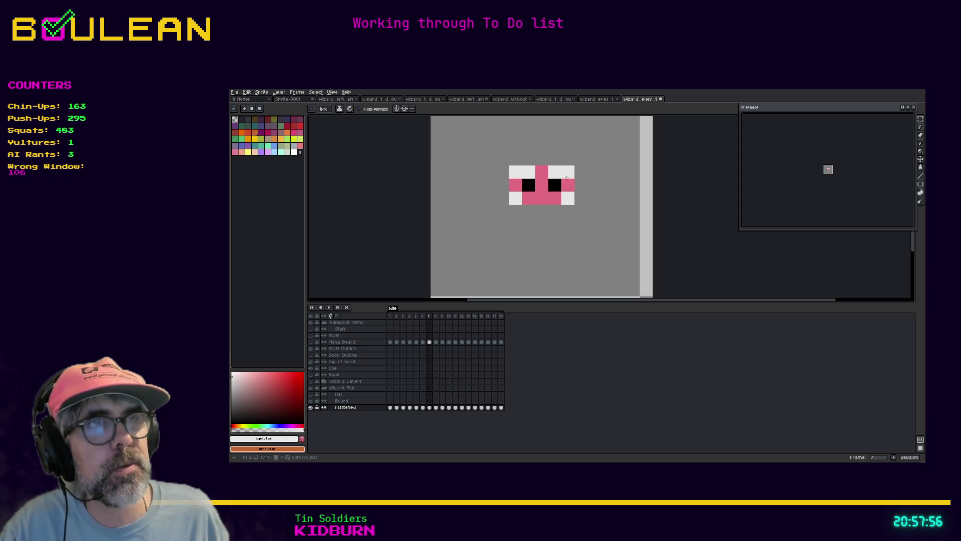
Undo a stray pixel on frame 8, then whiten the top row on frames 9 and 10
key("Right")
left_click(529, 172)
key("ctrl+z")
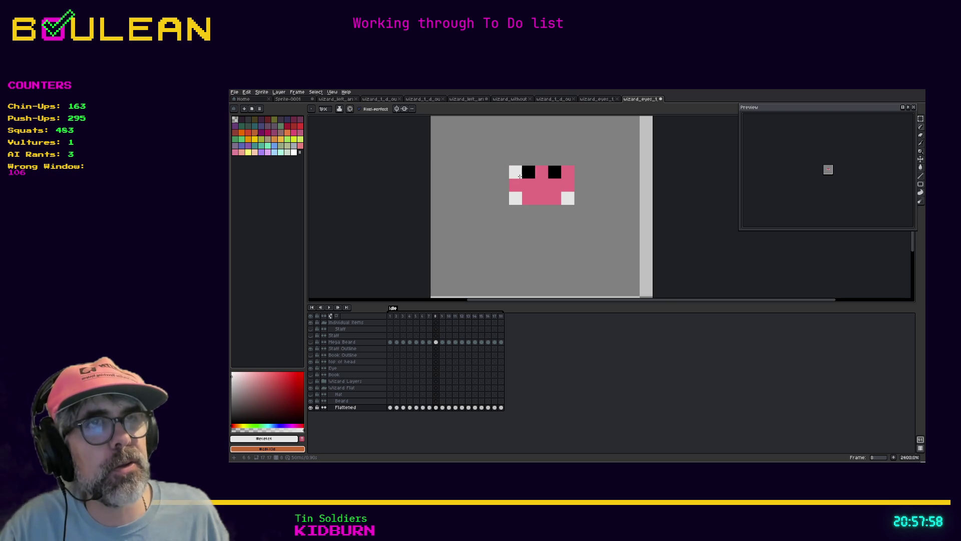
key("Right")
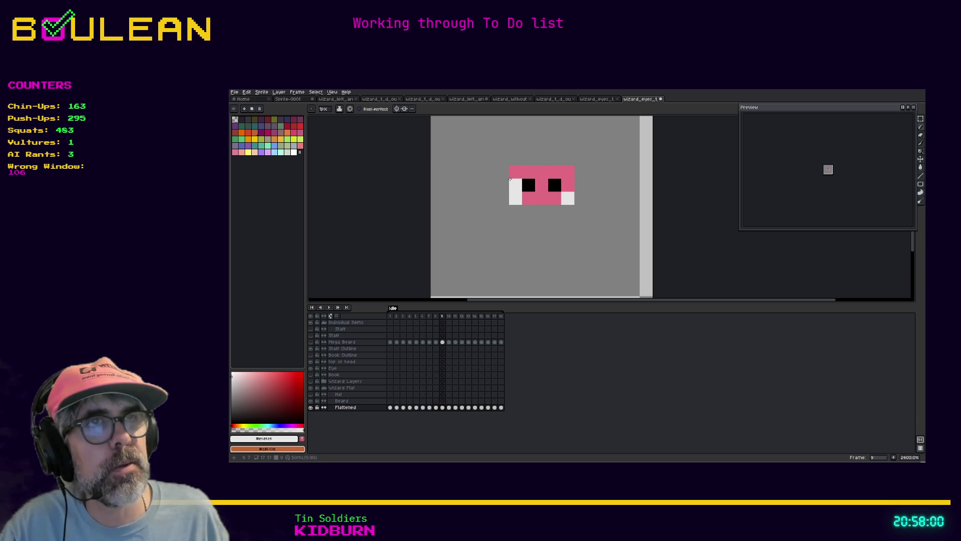
left_click(529, 175)
left_click(554, 175)
left_click(567, 176)
key("Right")
left_click(529, 172)
left_click(516, 172)
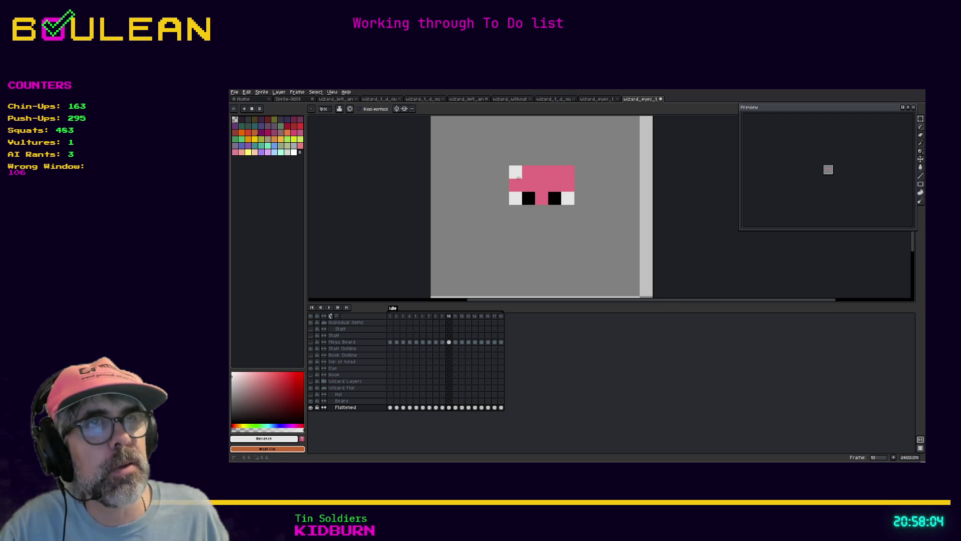
left_click(555, 176)
left_click(568, 172)
Whiten the top-row face pixels on frames 11, 12 and 13, keeping the centre pink
key("Right")
left_click(516, 172)
left_click(529, 171)
left_click(554, 172)
left_click(567, 171)
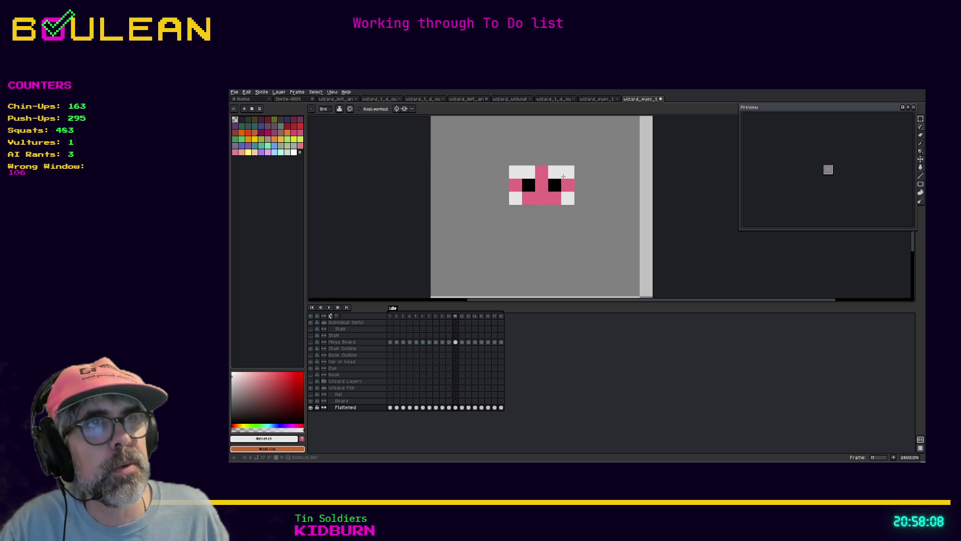
key("Right")
left_click(529, 172)
left_click(516, 171)
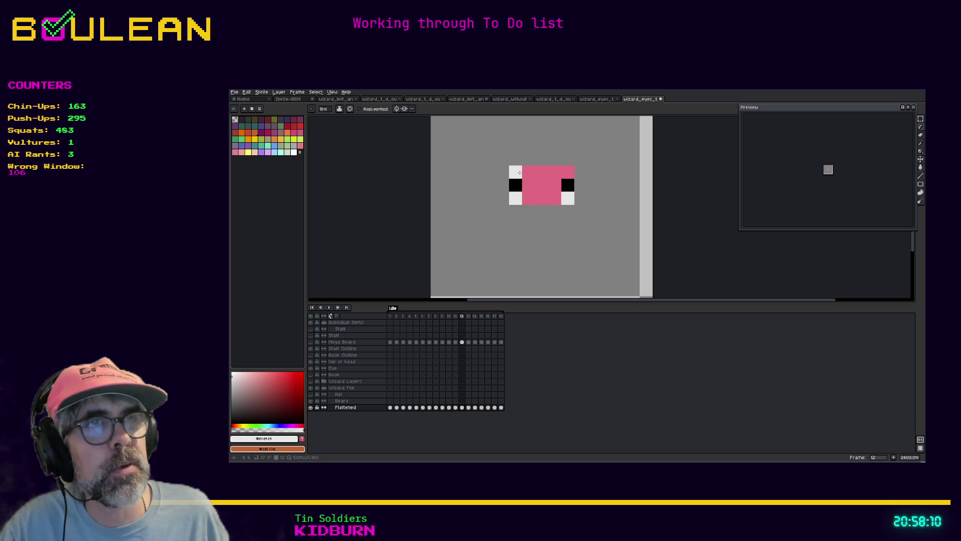
left_click(553, 173)
left_click(568, 171)
key("Right")
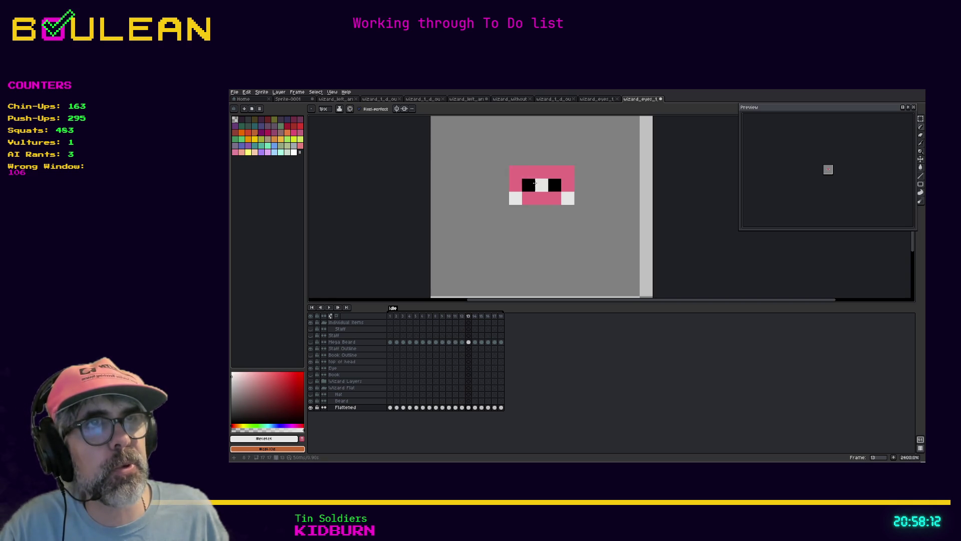
left_click(529, 172)
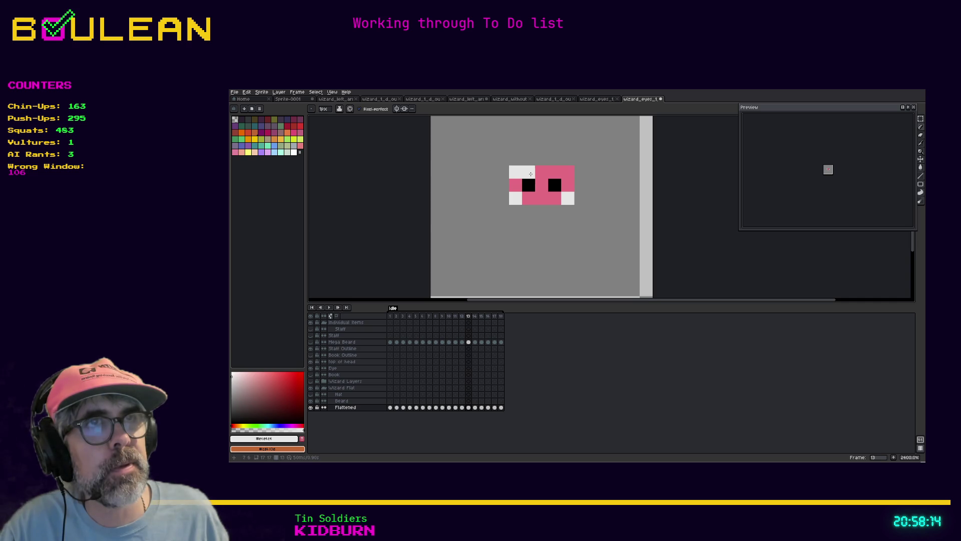
left_click(555, 173)
left_click(566, 173)
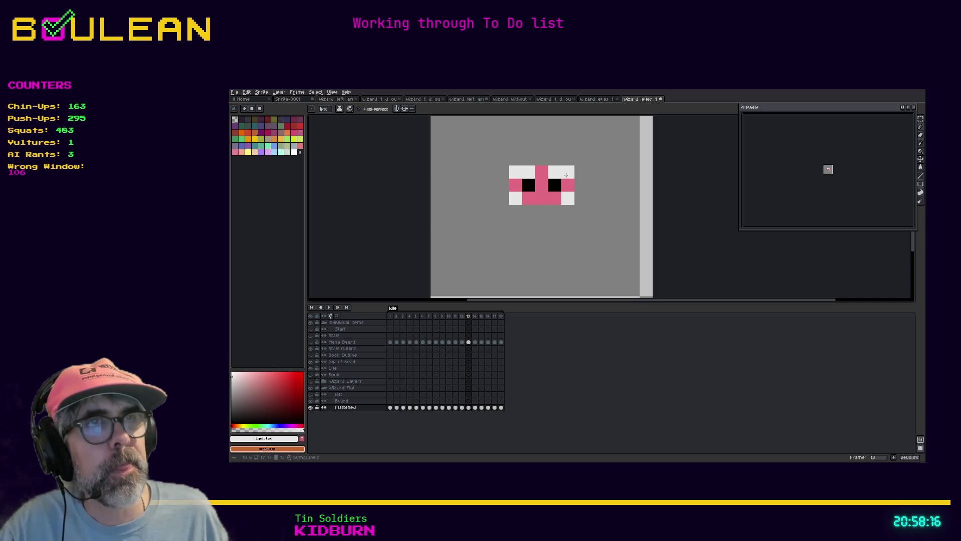
key("Right")
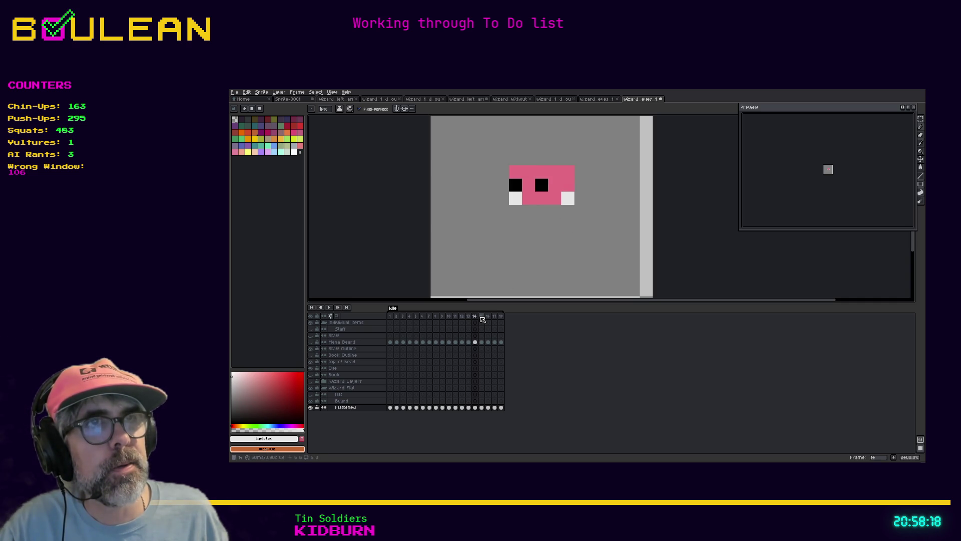
Whiten the top-row face pixels on frames 15 and 16, leaving the centre pink
key("Right")
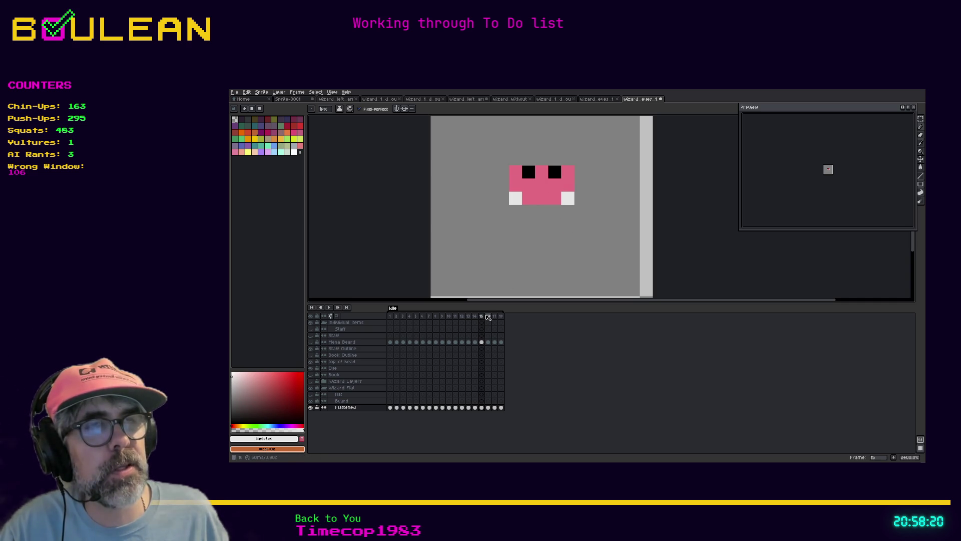
key("Left")
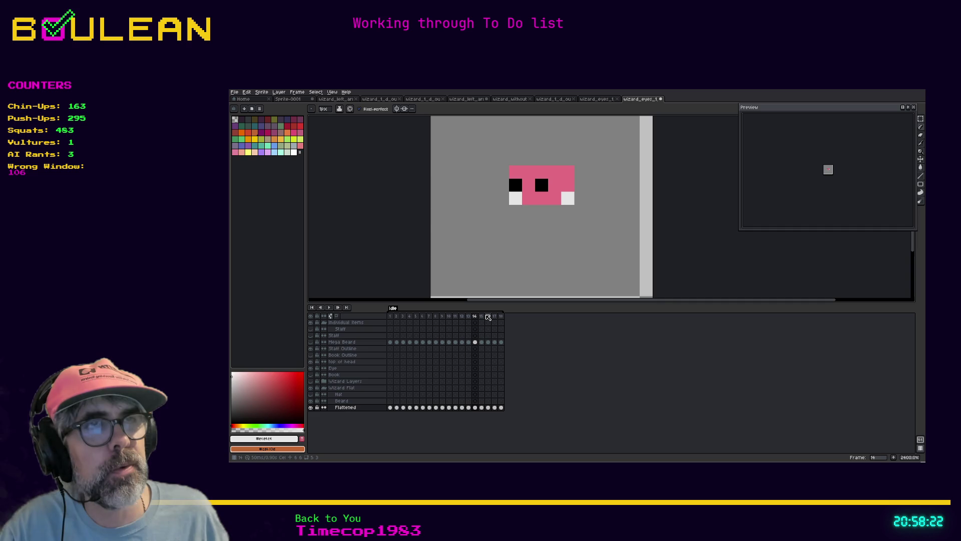
key("Right")
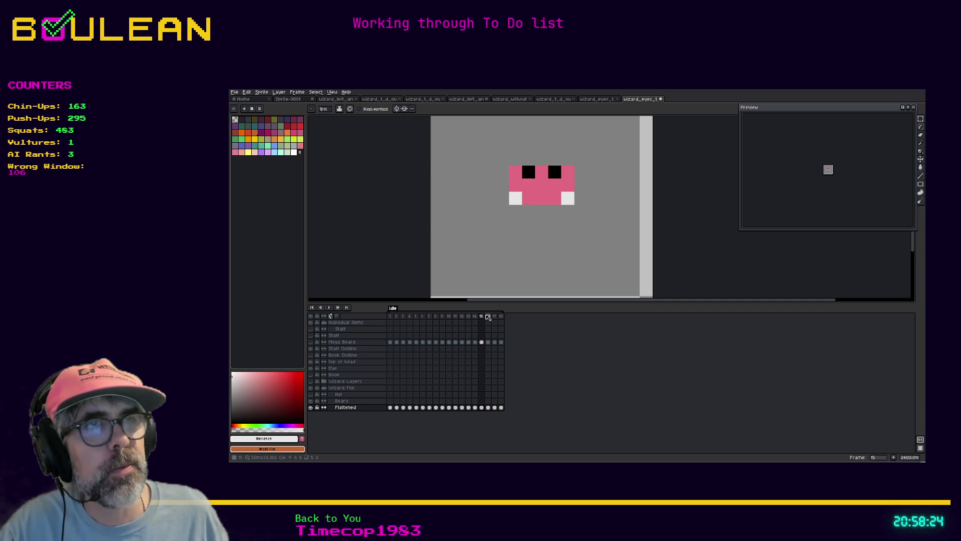
left_click(514, 175)
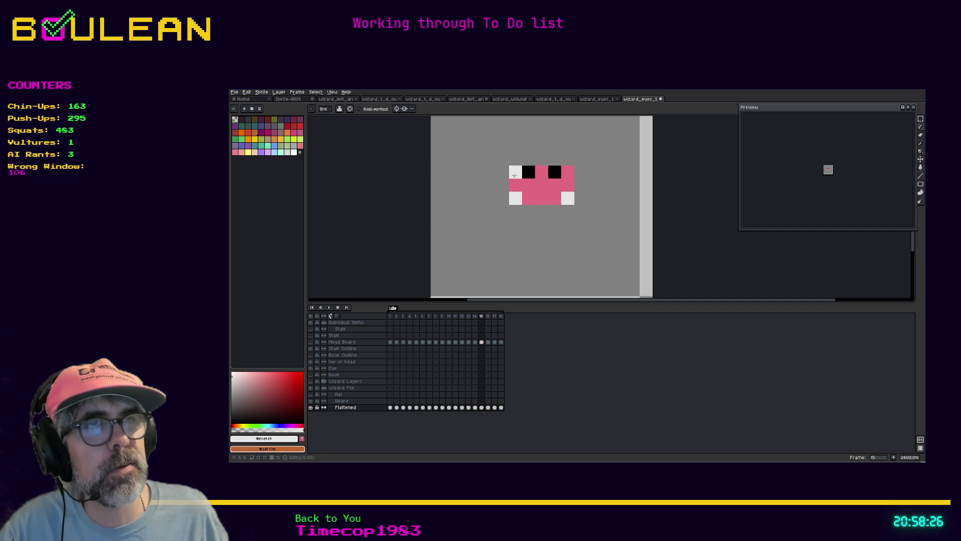
left_click(529, 175)
left_click(555, 175)
left_click(565, 174)
key("Right")
left_click(516, 174)
left_click(528, 175)
left_click(554, 175)
left_click(565, 174)
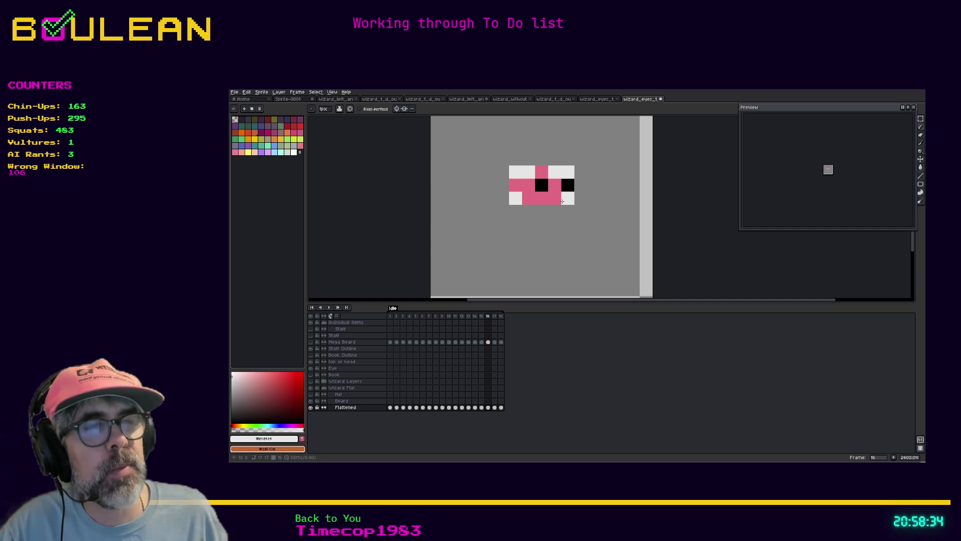
Whiten the top-row face pixels on frames 17 and 18
key("Right")
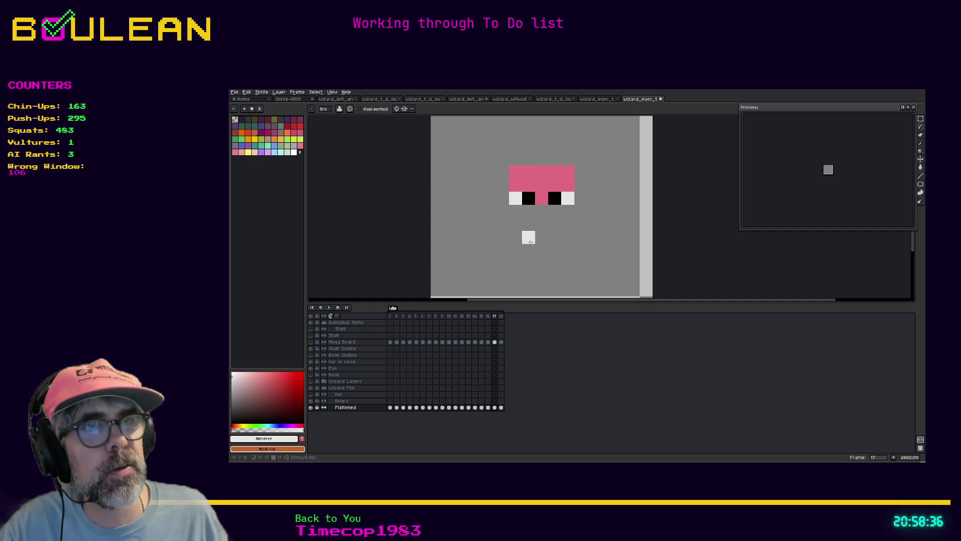
left_click(516, 172)
left_click(529, 172)
left_click(555, 172)
left_click(568, 173)
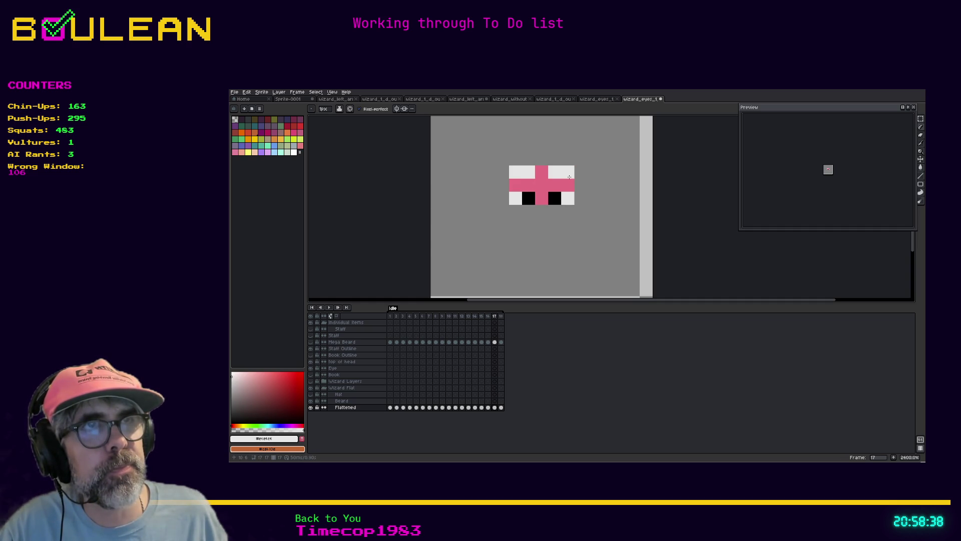
key("Right")
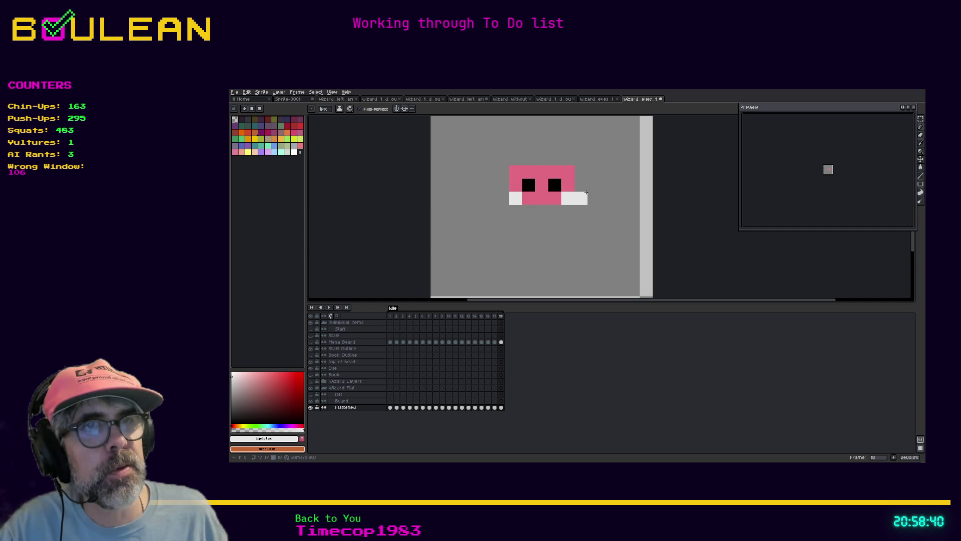
left_click(528, 172)
left_click(516, 172)
left_click(554, 171)
left_click(568, 172)
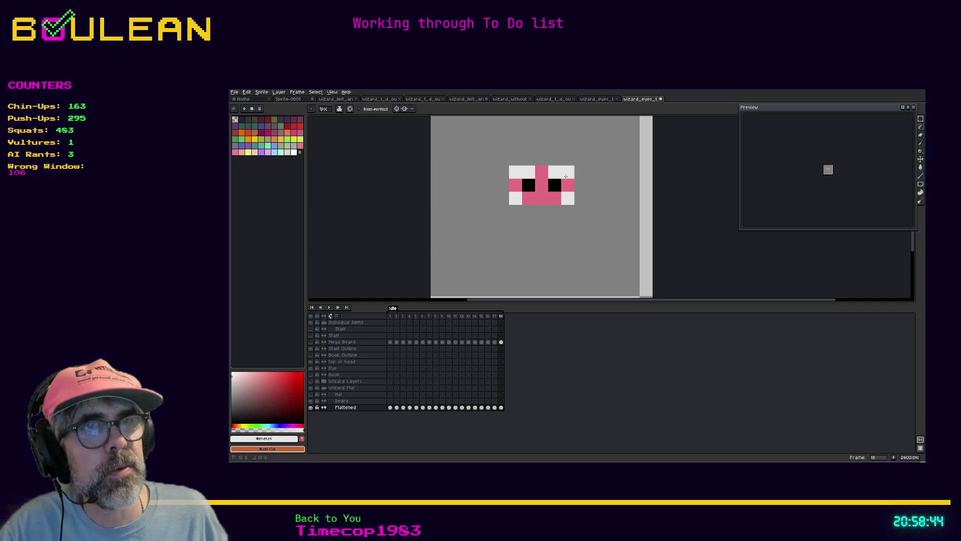
Review frames 13 to 17, then duplicate frame 14 as a new frame 18
left_click(469, 316)
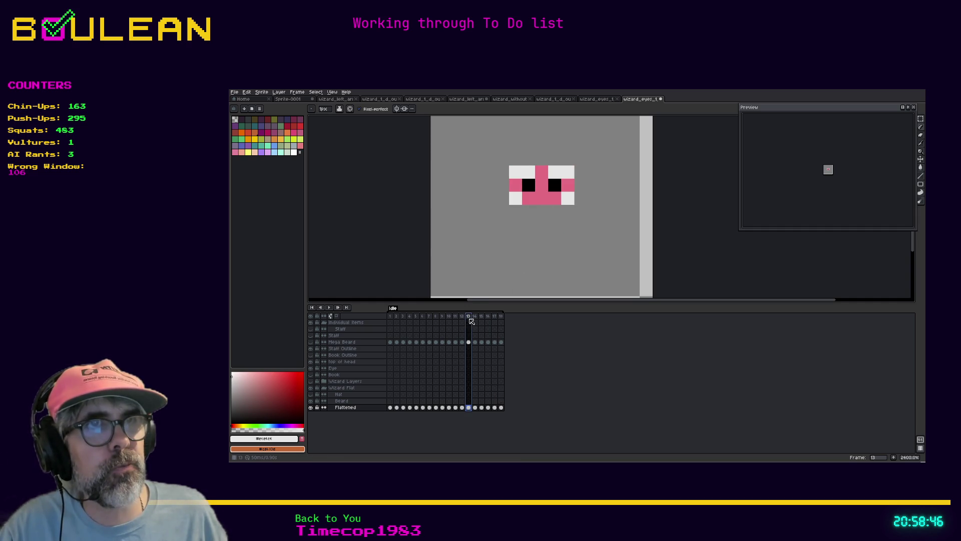
left_click(474, 316)
left_click(481, 317)
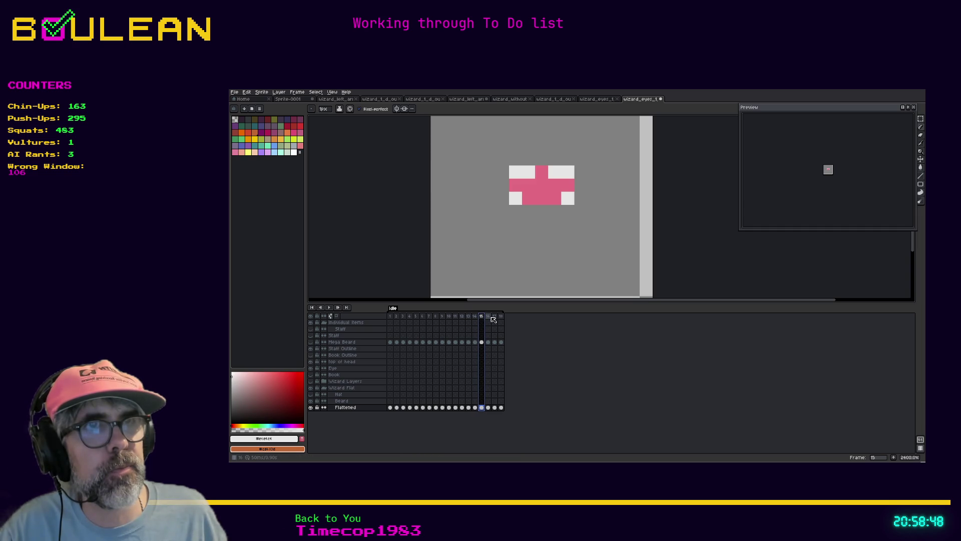
left_click(489, 316)
left_click(494, 316)
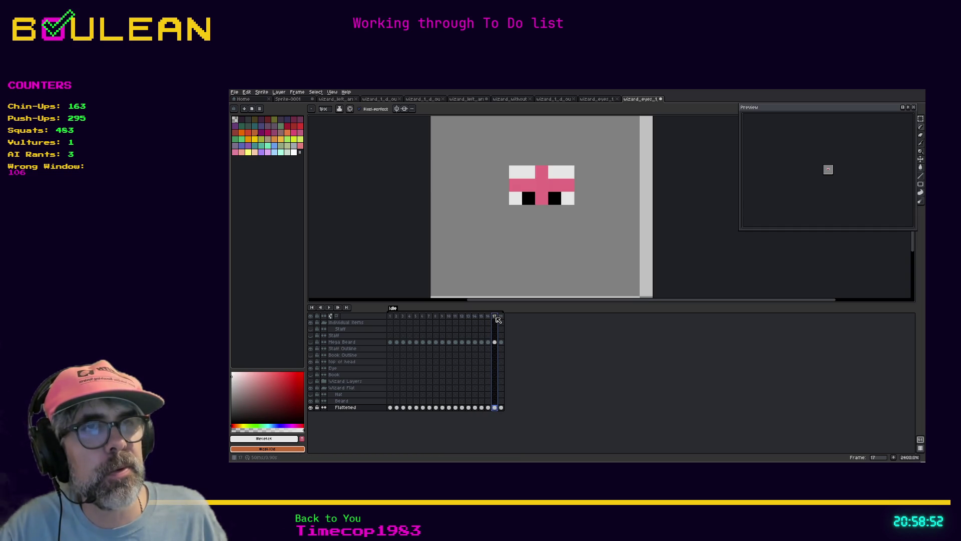
left_click(484, 317)
left_click(476, 317)
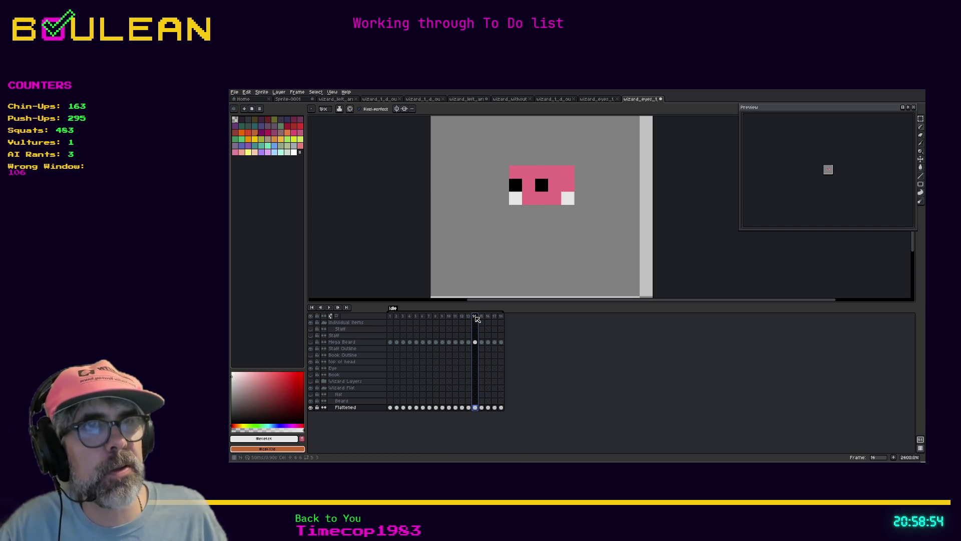
left_click_drag(477, 319, 499, 319)
Paint the new frame 18's top-row face pixels white, leaving the centre pink
left_click(481, 316)
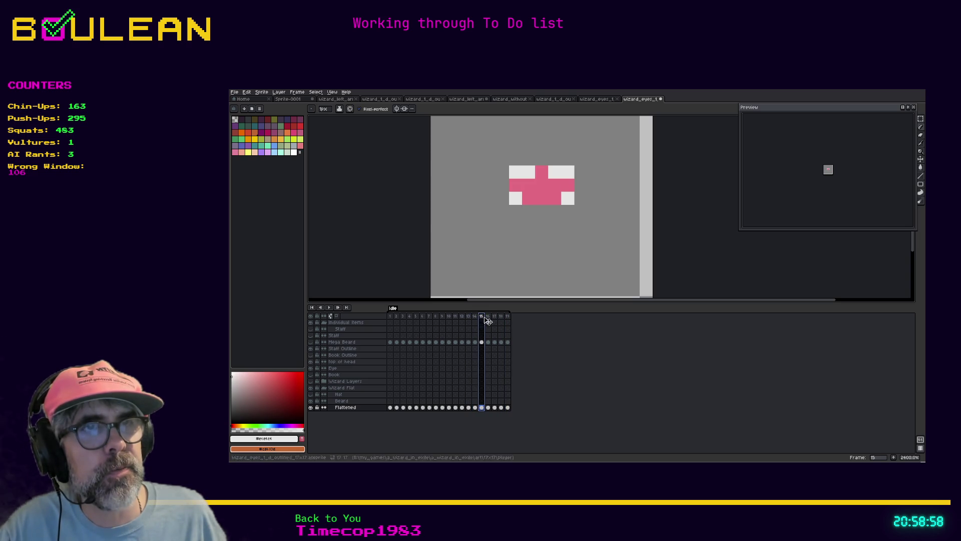
left_click(488, 317)
left_click(494, 317)
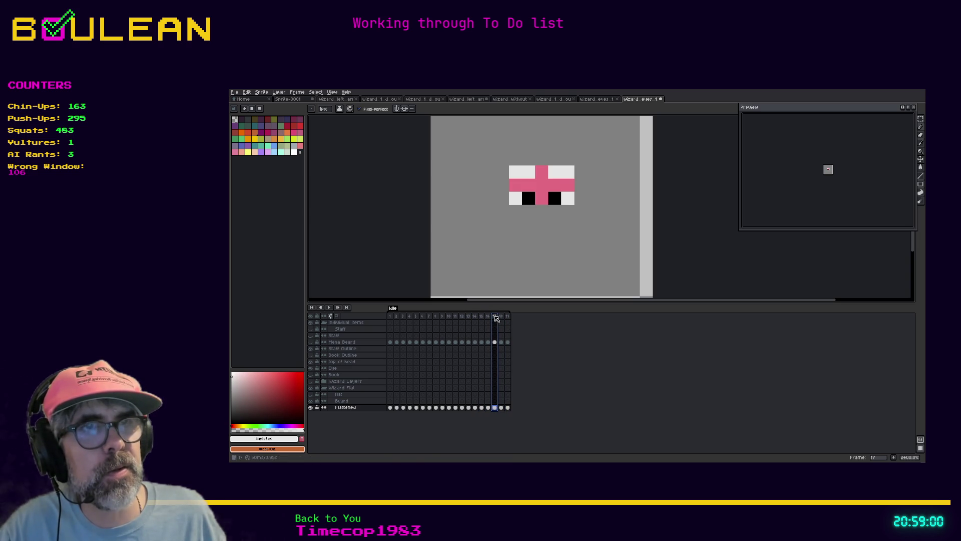
left_click(501, 317)
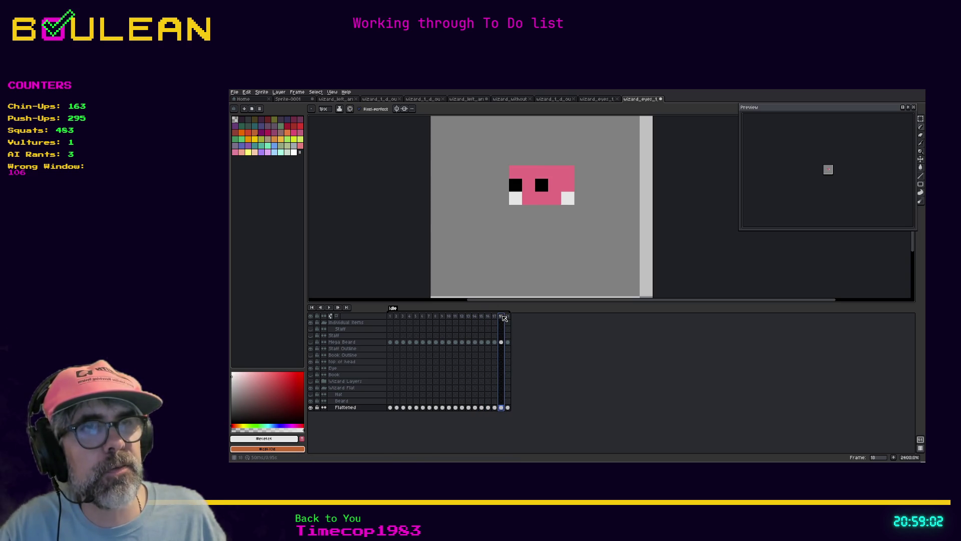
left_click(528, 171)
left_click(516, 171)
left_click(559, 171)
left_click(573, 172)
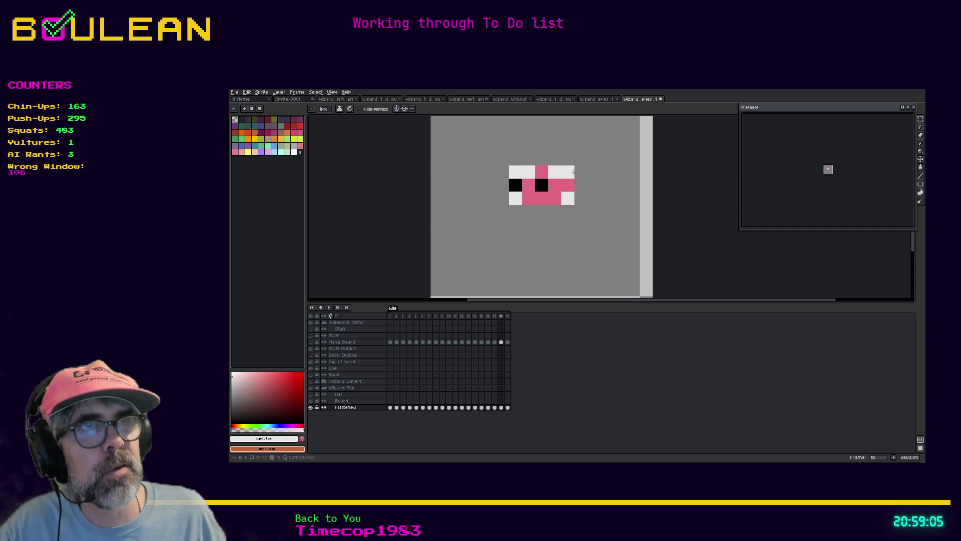
Step through frames 15 to 19 to check the whitened top rows match
left_click(508, 316)
left_click(488, 316)
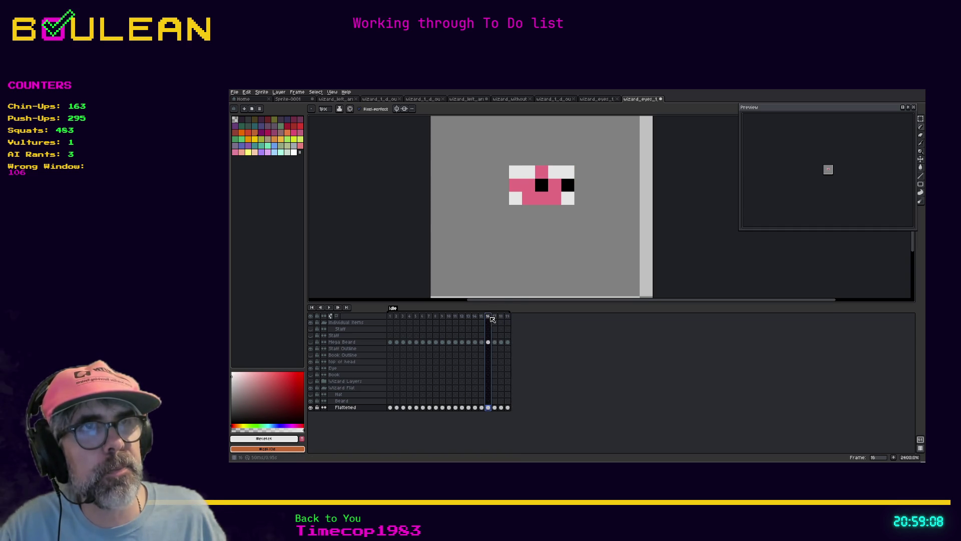
key("Right")
key("Right")
key("Right")
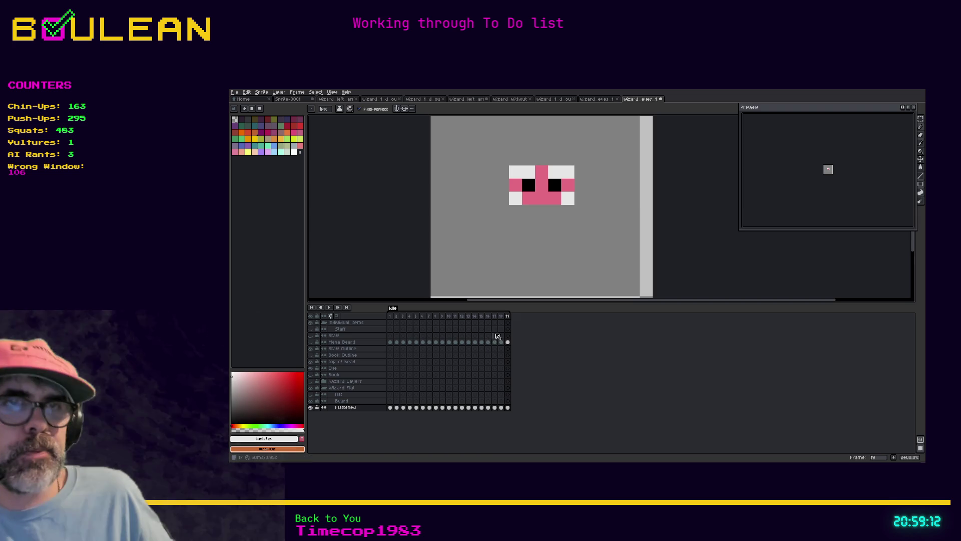
left_click(496, 330)
key("Left")
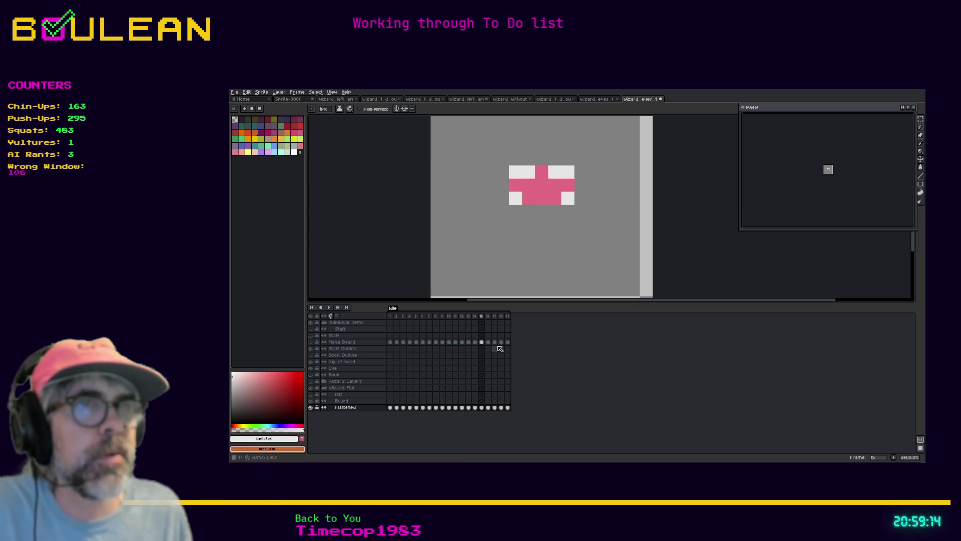
left_click(482, 317)
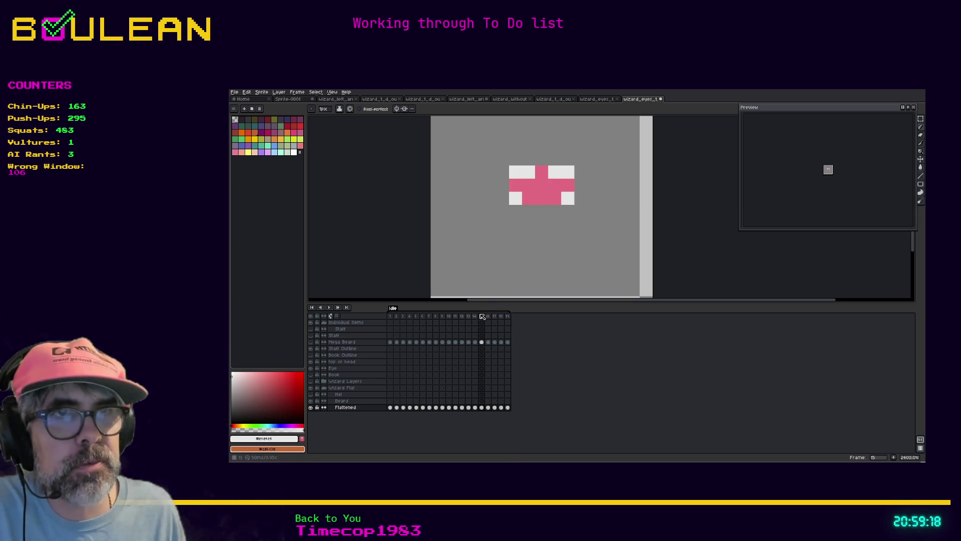
Touch up white pixels on earlier frames: the face's top row and two pixels above the right eye
key("Left")
left_click_drag(515, 173, 571, 172)
key("Left")
key("Left")
key("Left")
key("Left")
key("Left")
key("Right")
key("Left")
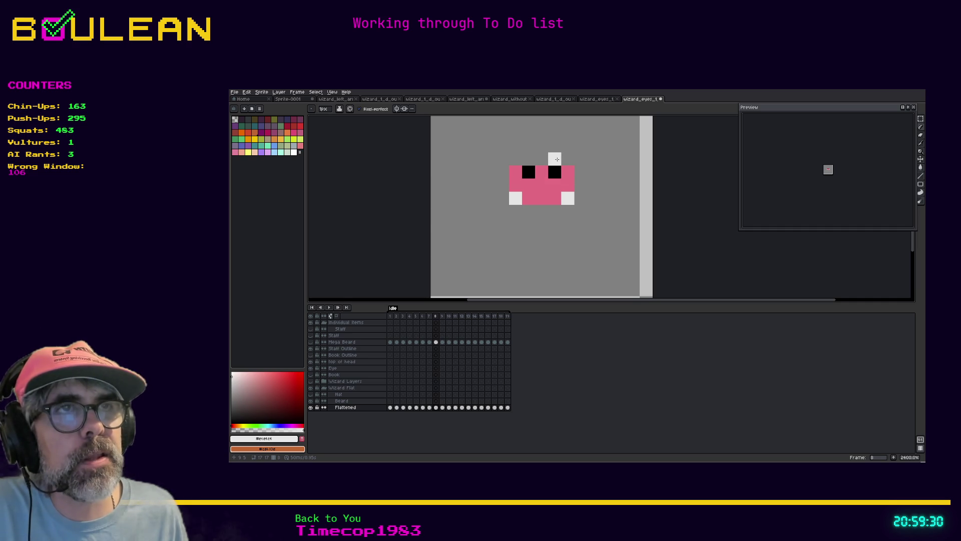
mouse_move(557, 159)
left_mouse_down()
mouse_move(568, 159)
mouse_move(515, 159)
left_mouse_up()
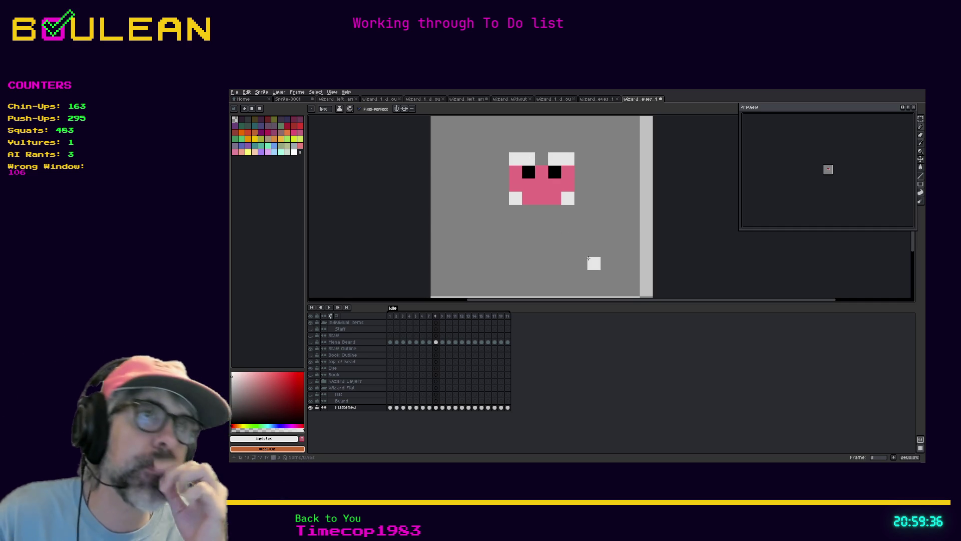
key("Left")
key("Left")
key("Left")
key("Left")
key("Left")
key("Left")
key("Left")
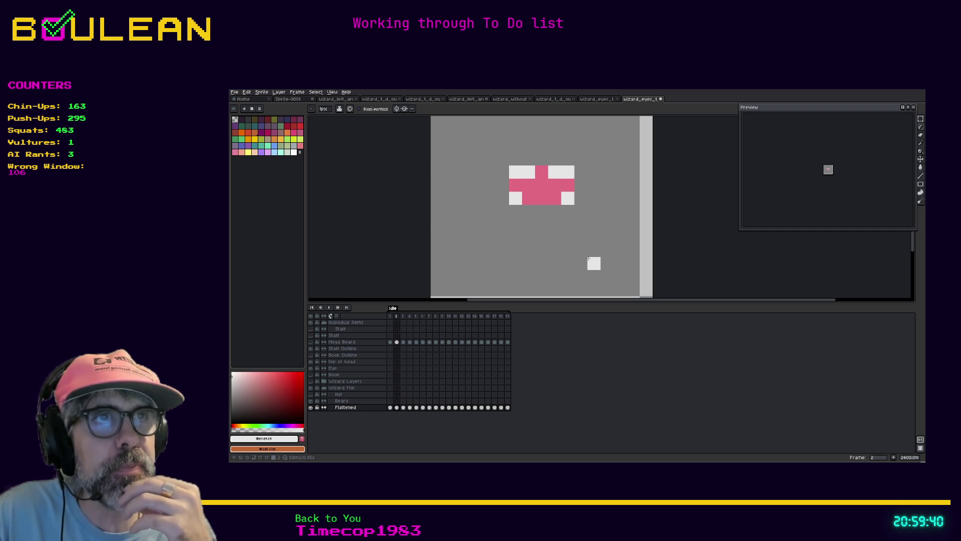
key("Left")
key("Left")
key("Left")
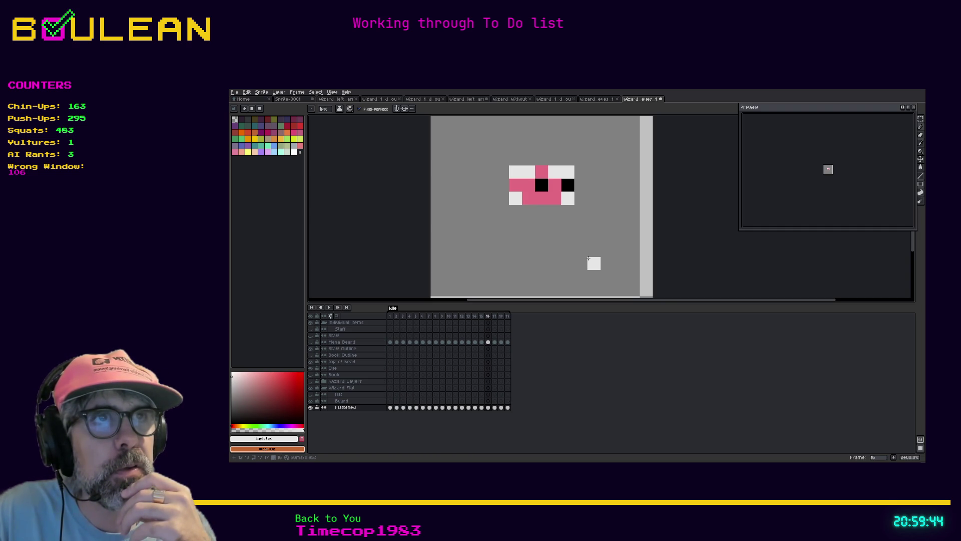
key("Left")
key("Left")
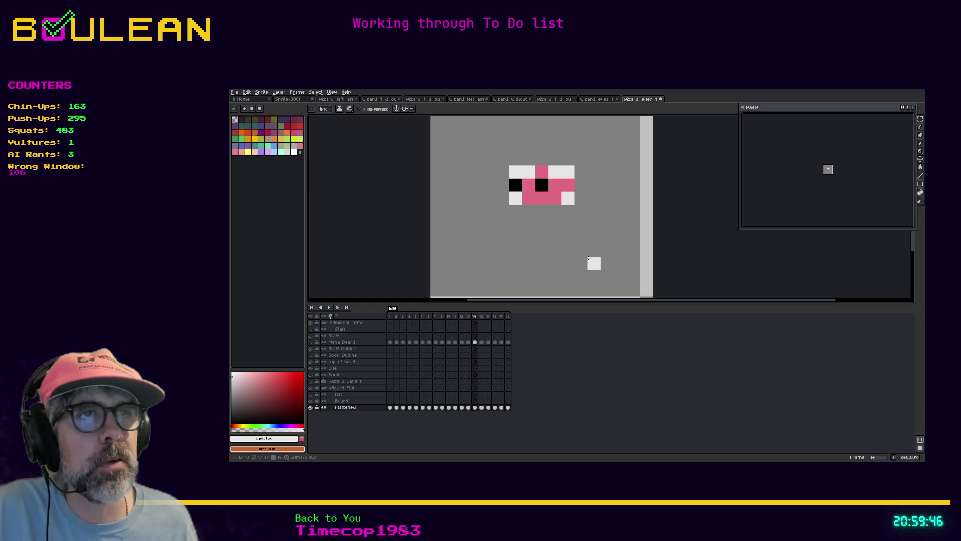
On frame 15, paint a bottom-row pixel pink and both eye pixels black
key("Right")
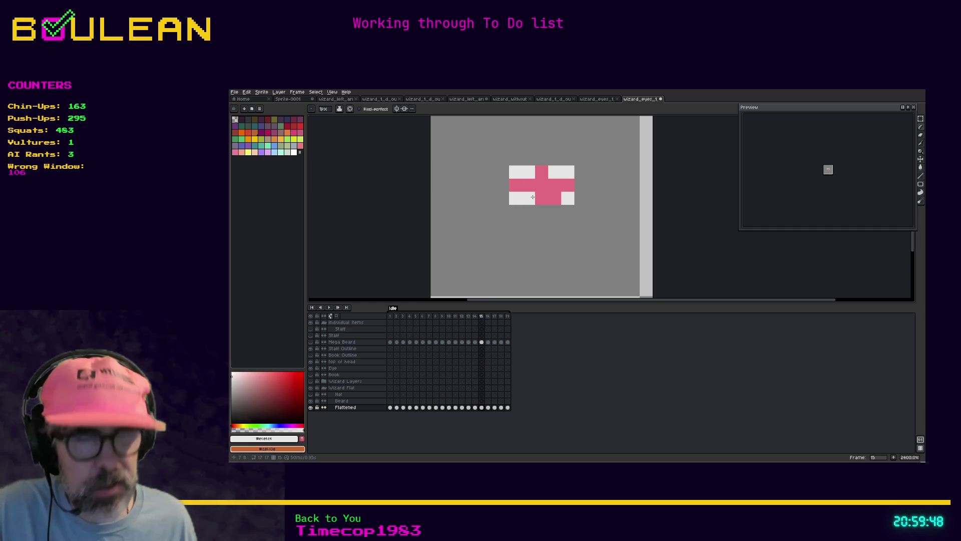
left_click(532, 197)
left_click(233, 423)
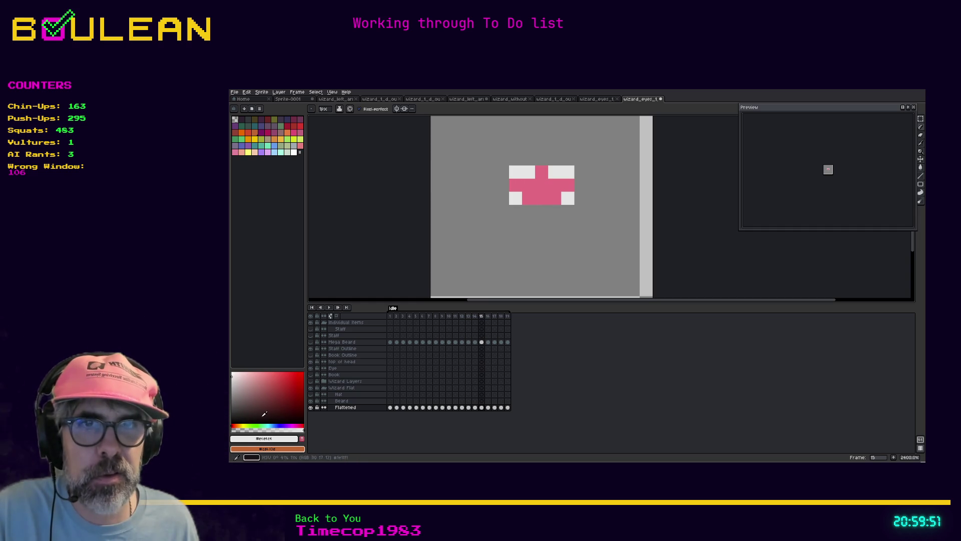
left_click(529, 184)
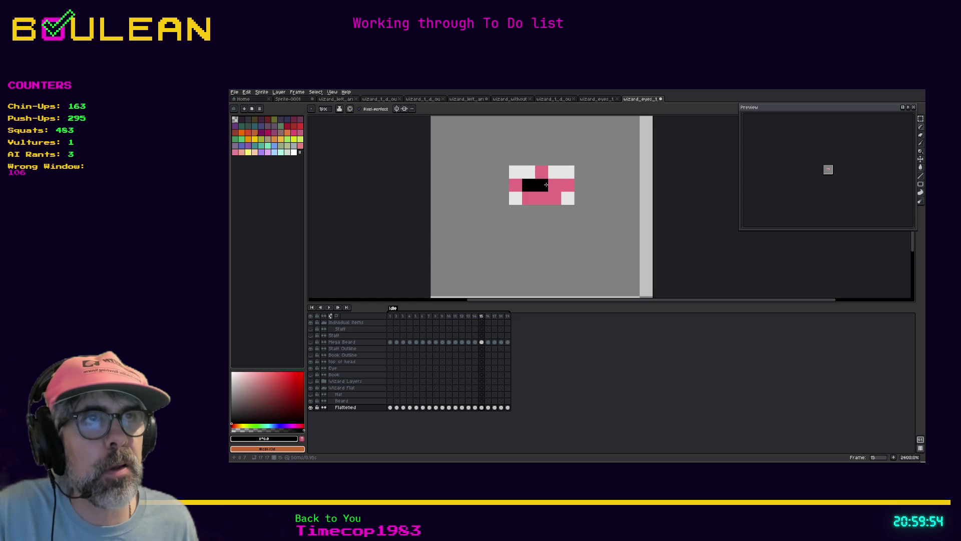
left_click(549, 185)
left_click(543, 184)
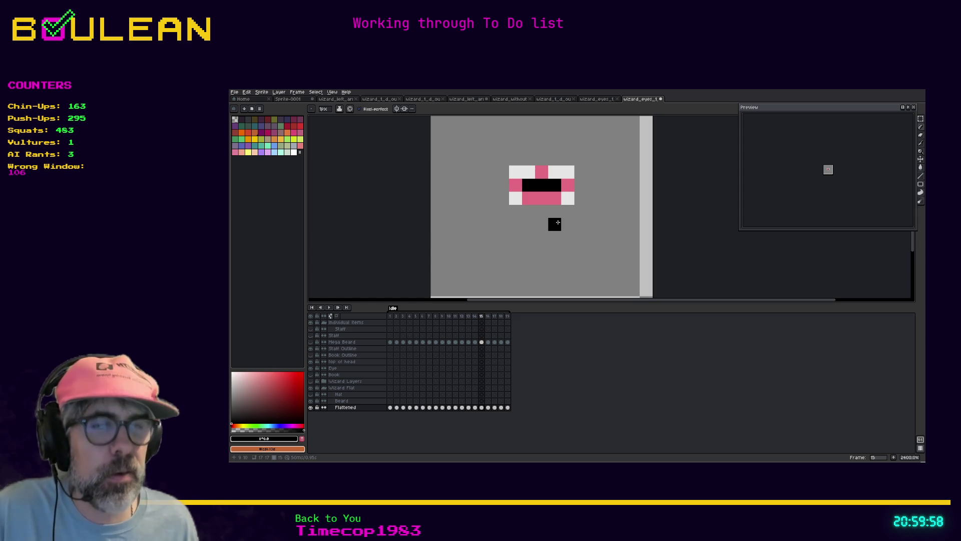
key("ctrl+z")
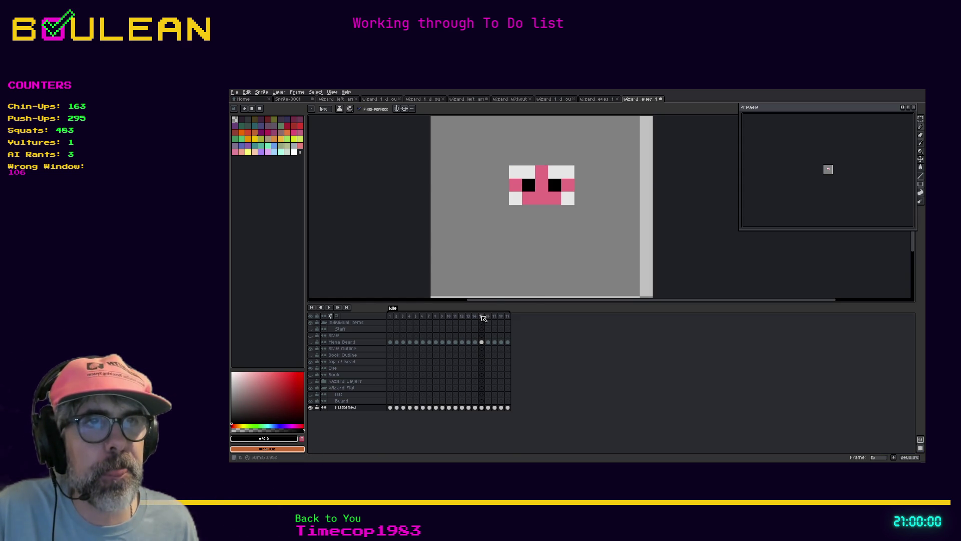
Delete frame 15 and save the animation file
right_click(482, 317)
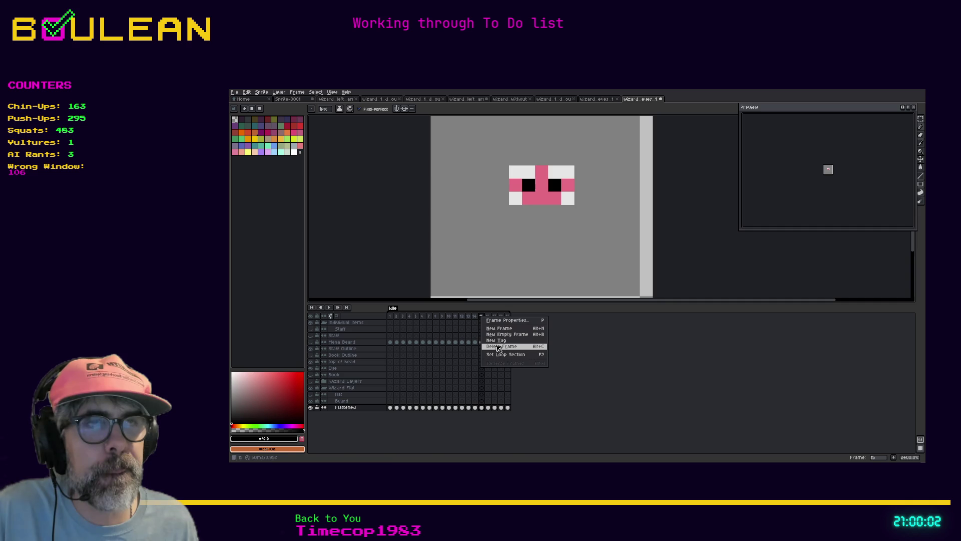
left_click(499, 347)
key("ctrl+s")
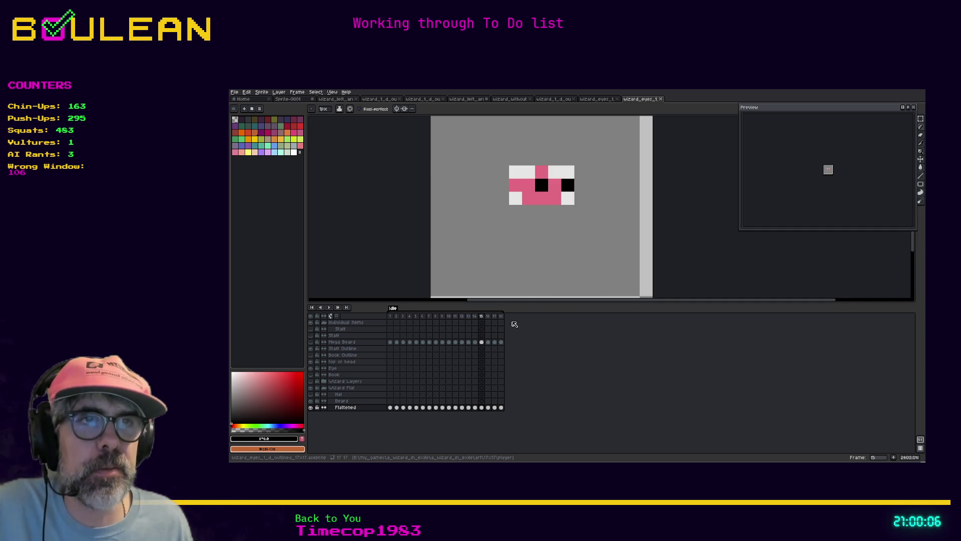
left_click(234, 92)
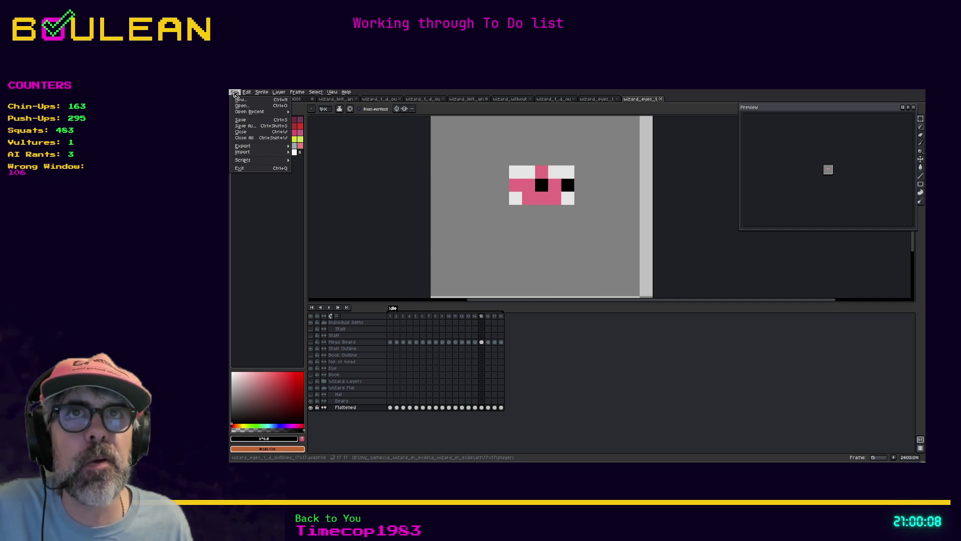
Export the eye frames with Export Sprite Sheet using the default horizontal strip settings
mouse_move(276, 148)
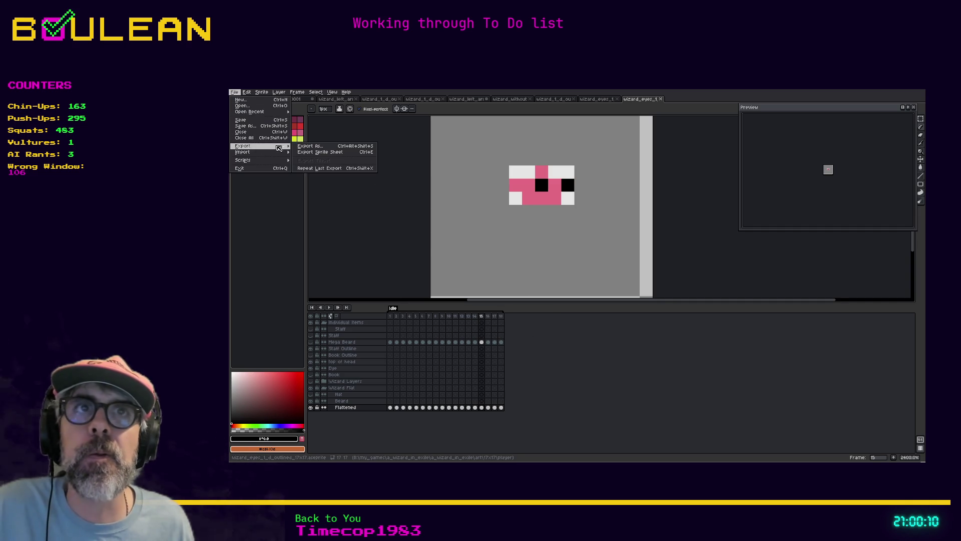
left_click(309, 153)
key("Return")
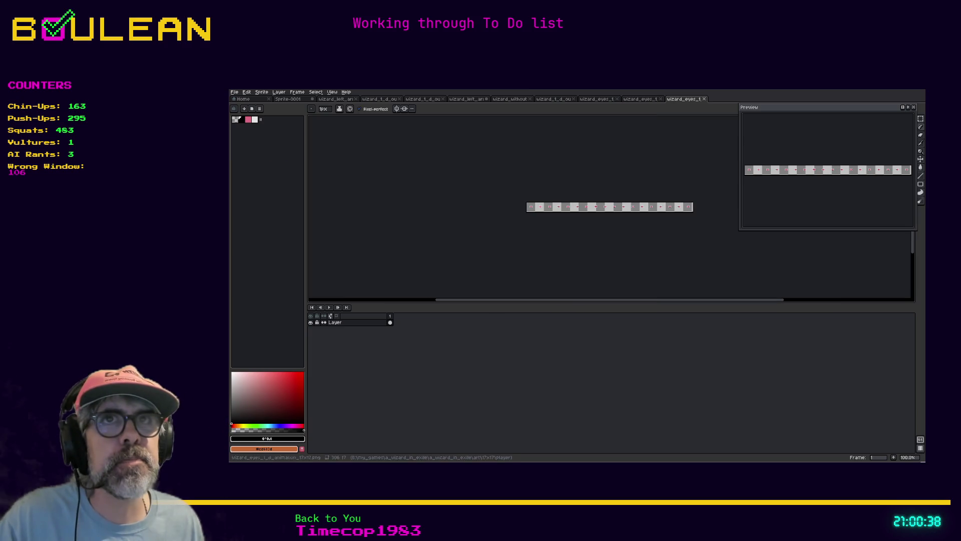
left_click(234, 92)
Close the duplicate wizard_eyes document and switch to the eye sprite strip tab
mouse_move(259, 147)
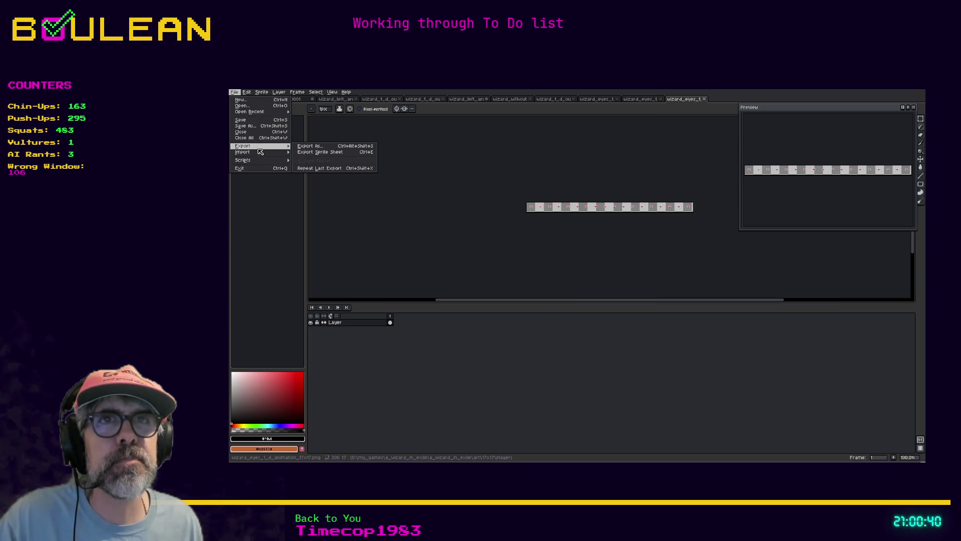
left_click(308, 146)
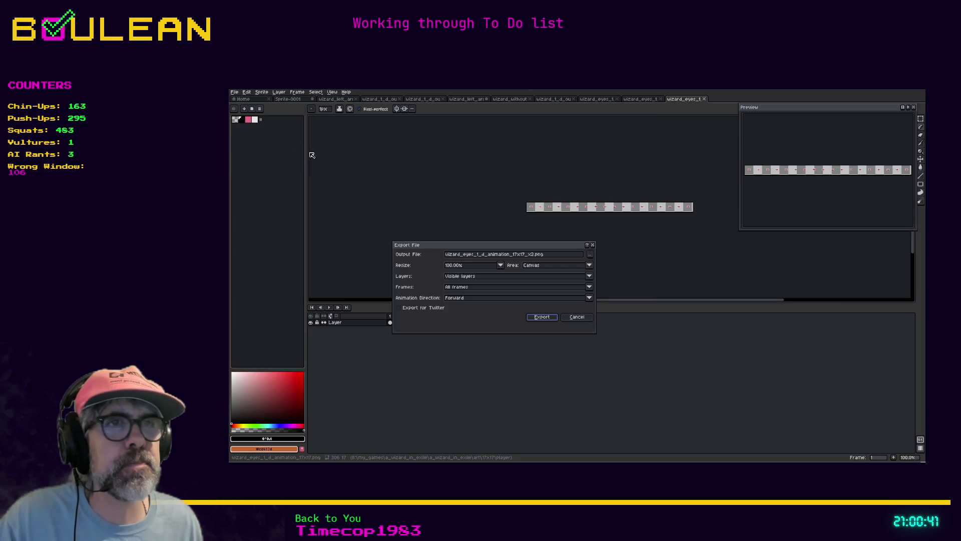
key("Return")
left_click(642, 100)
left_click(613, 101)
left_click(619, 101)
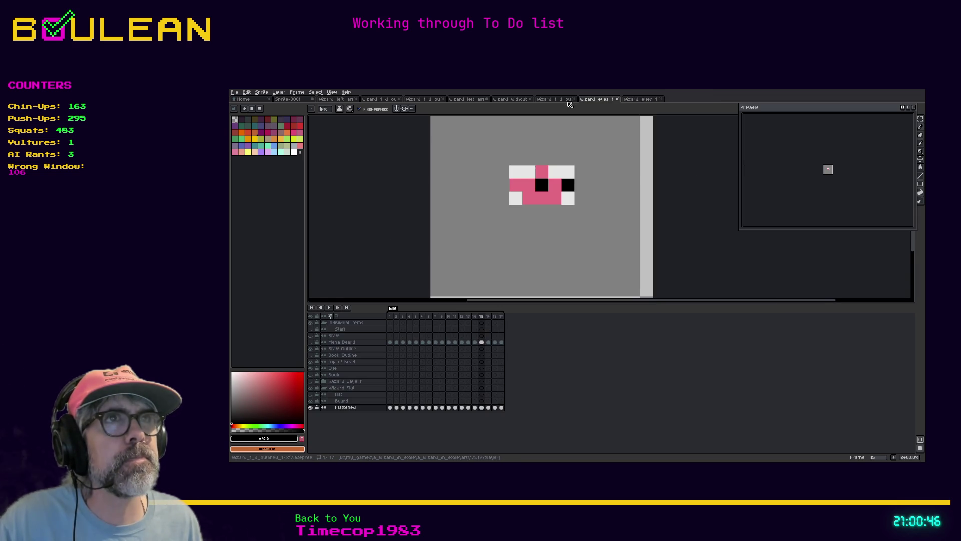
left_click(571, 101)
left_click(599, 101)
left_click(640, 99)
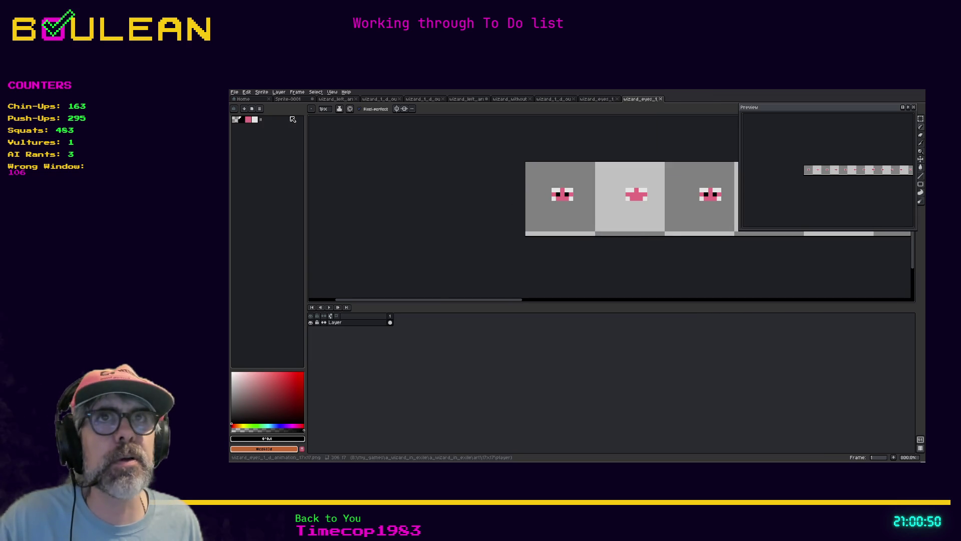
Open Export As for the strip, targeting wizard_eyes_t_d_animation_17x17_x2.png
left_click(233, 92)
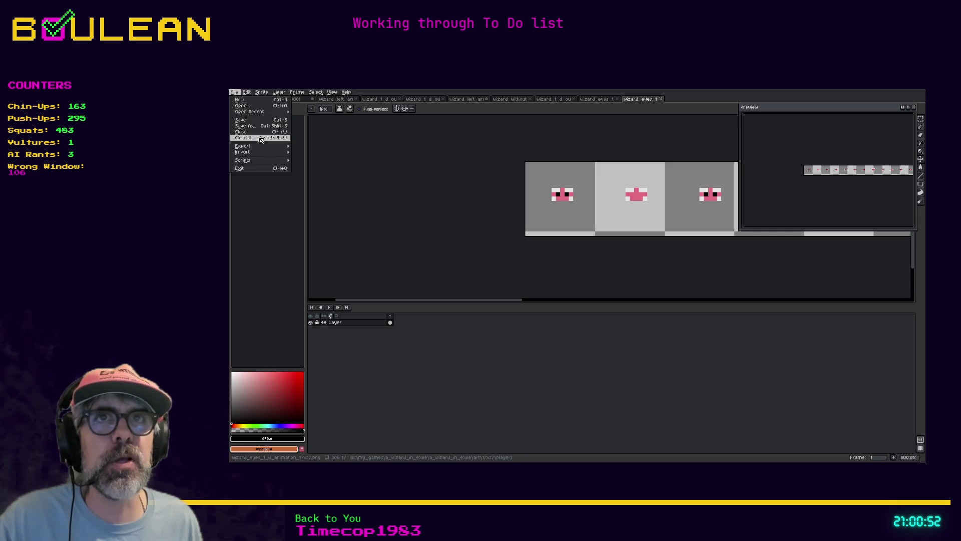
mouse_move(260, 145)
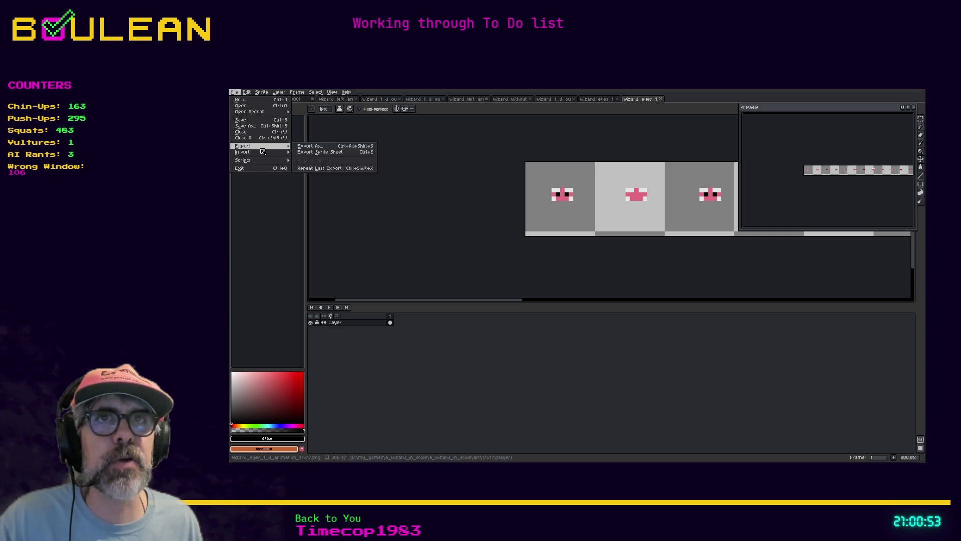
left_click(302, 147)
left_click(590, 256)
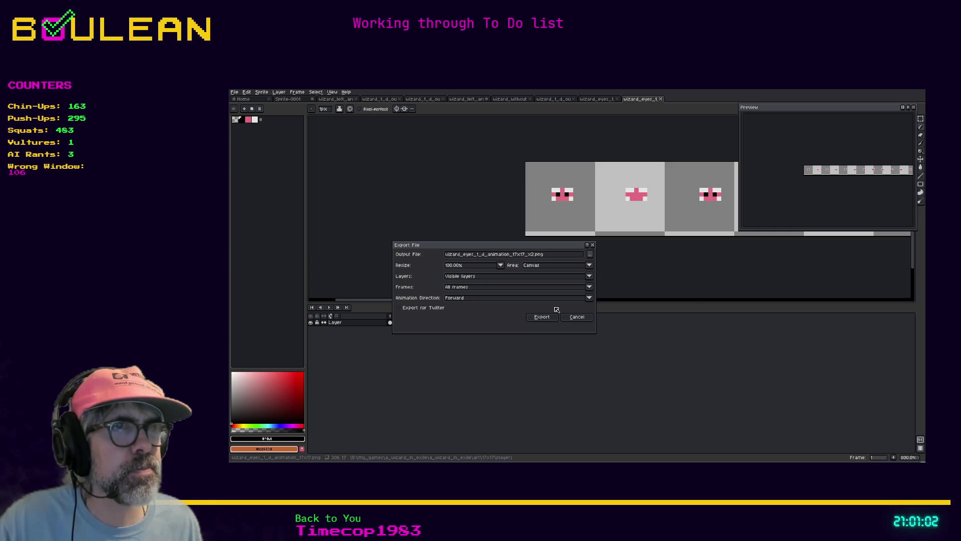
Export the eye strip PNG resized to 200%, then return to Godot
left_click(481, 266)
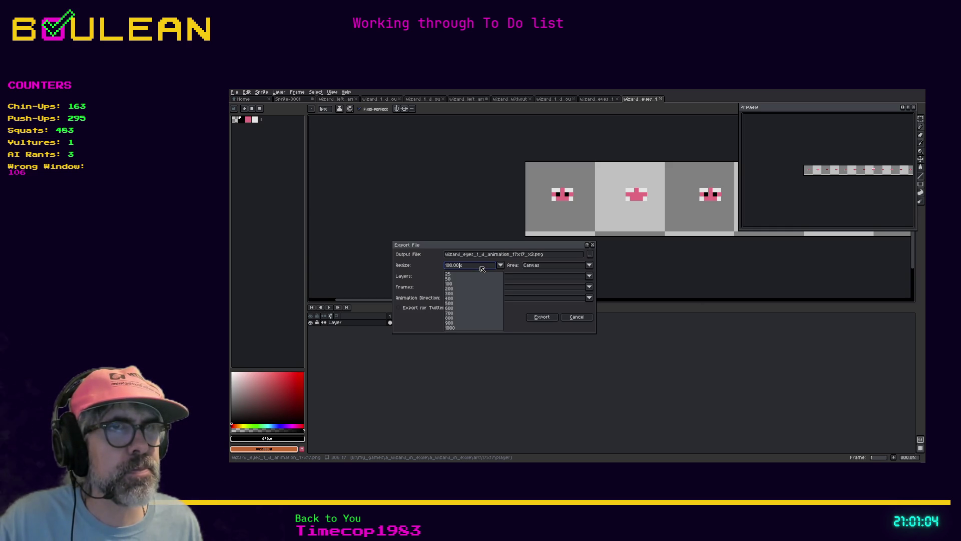
left_click(450, 290)
left_click(541, 317)
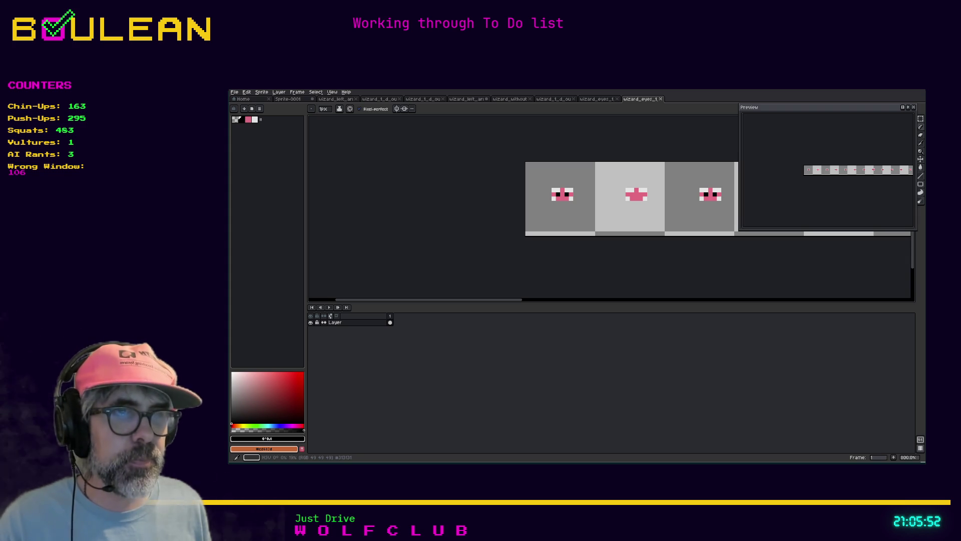
key("alt+Tab")
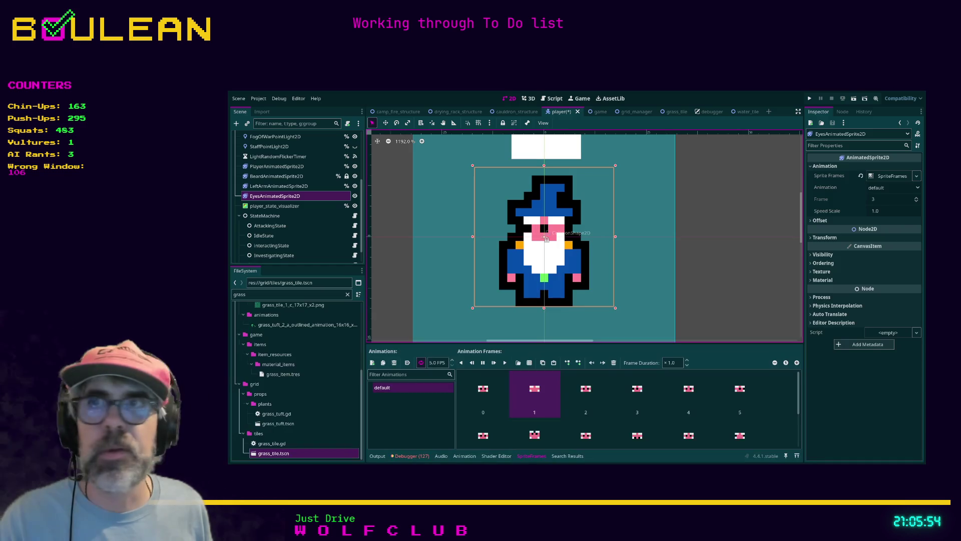
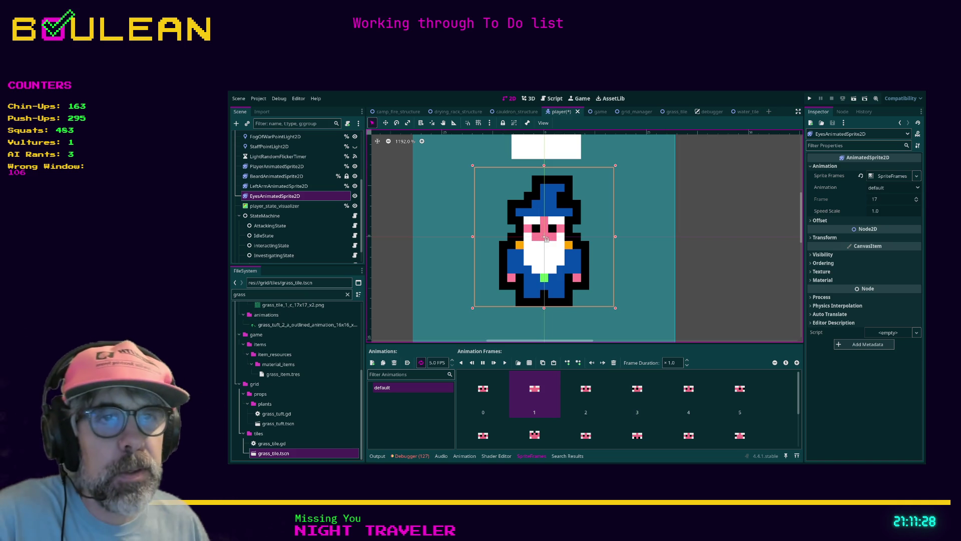
Duplicate the default eye animation and name the copy look_left
left_click(397, 389)
left_click(382, 396)
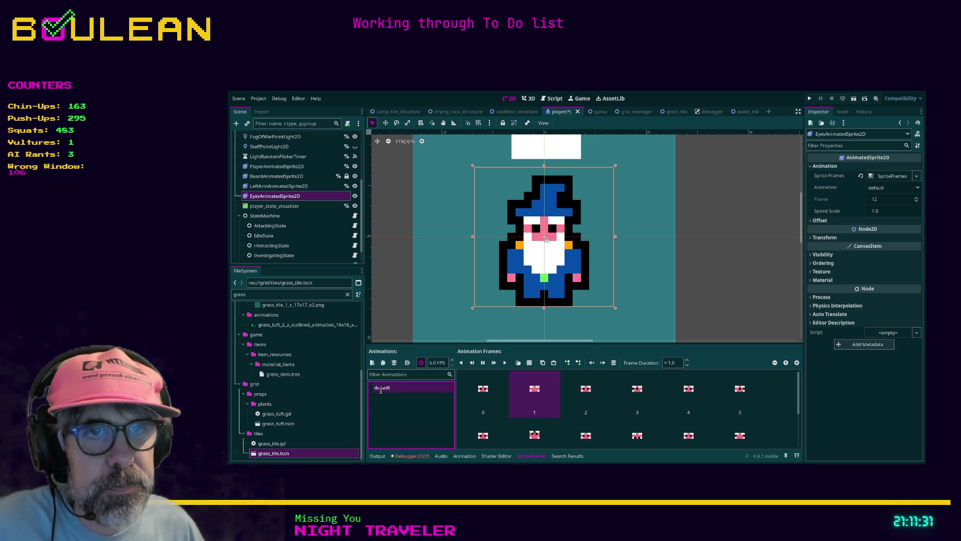
left_click(382, 362)
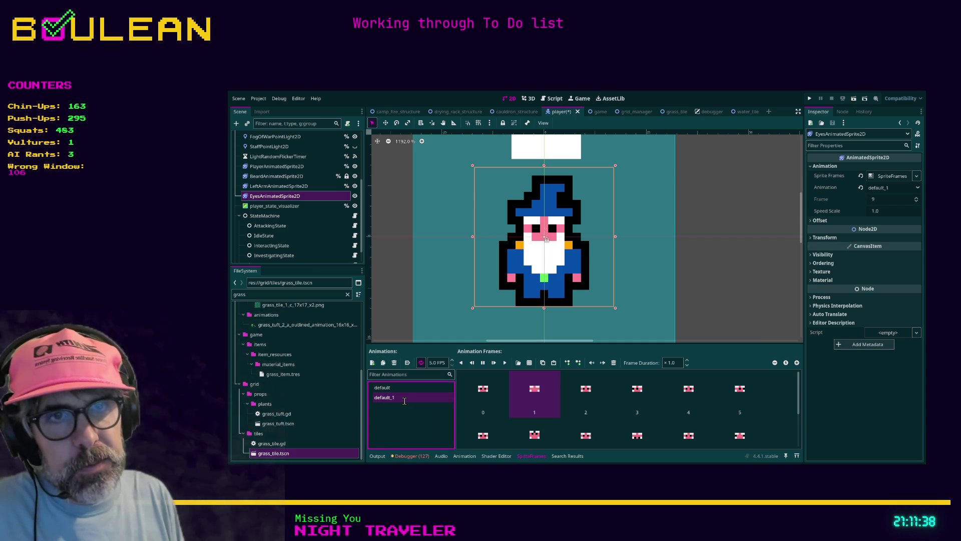
type("look_left")
key("Return")
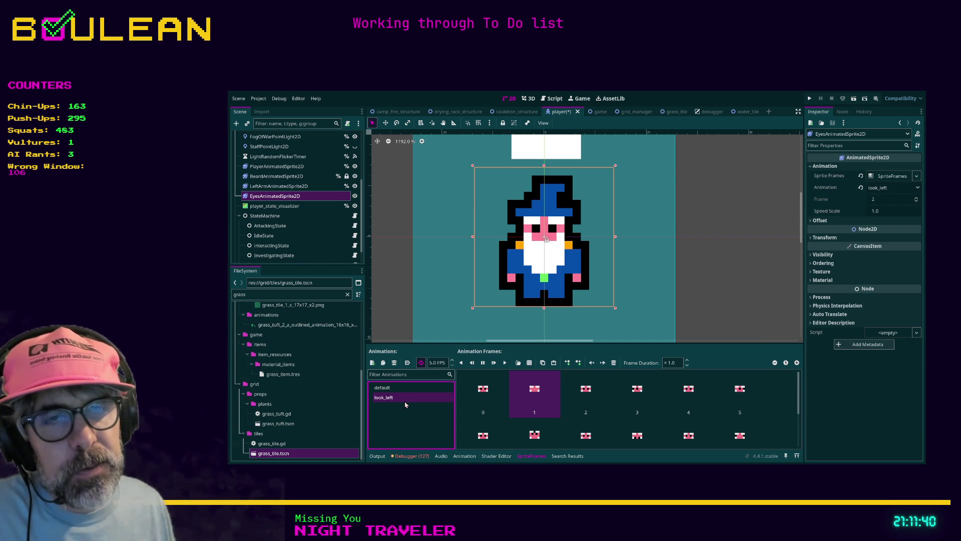
Select look_left frames 0–2, 4–5 and the second-row frames
left_click(501, 395)
left_click(520, 393)
left_click(494, 392)
left_click(534, 394)
left_click(581, 396, "shift")
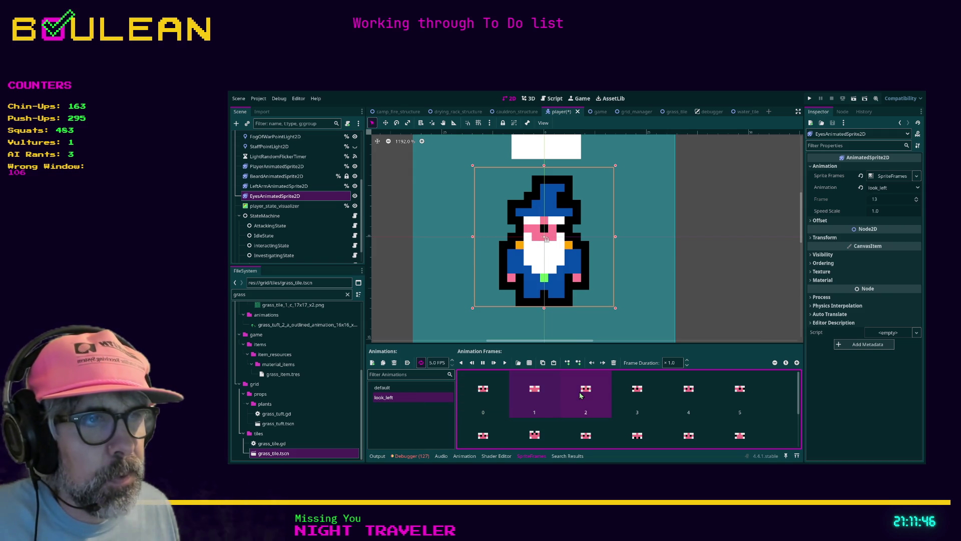
left_click(694, 400, "ctrl")
left_click(736, 400, "ctrl")
left_click(688, 435, "ctrl")
left_click(637, 434, "ctrl")
left_click(586, 433, "ctrl")
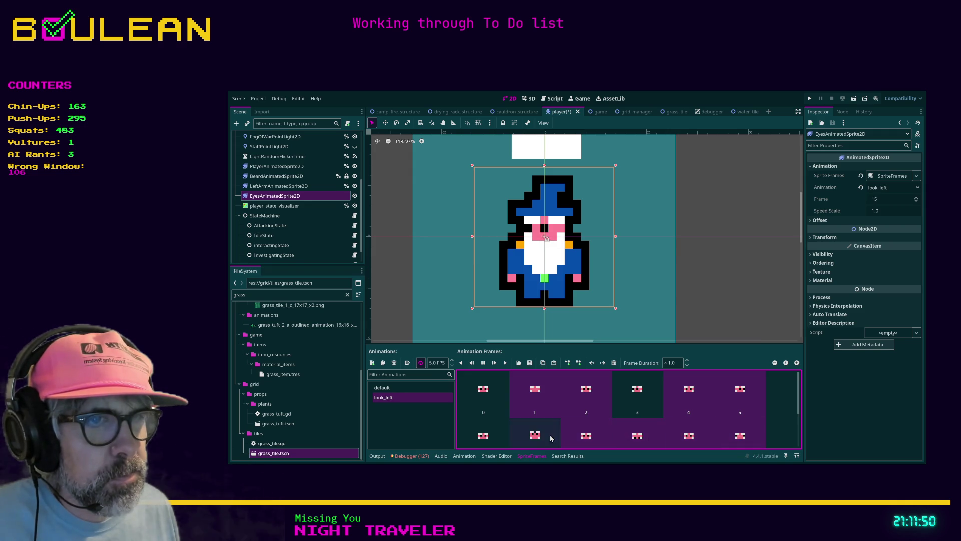
left_click(535, 434, "ctrl")
left_click(488, 434, "ctrl")
scroll(586, 423, "down", 2)
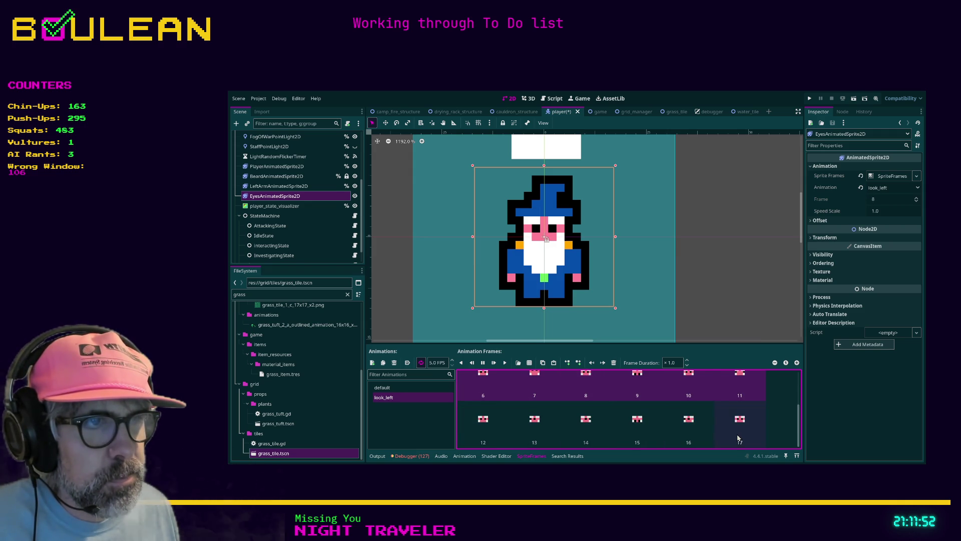
mouse_move(743, 430)
left_mouse_down()
mouse_move(653, 431)
mouse_move(733, 427)
left_mouse_up()
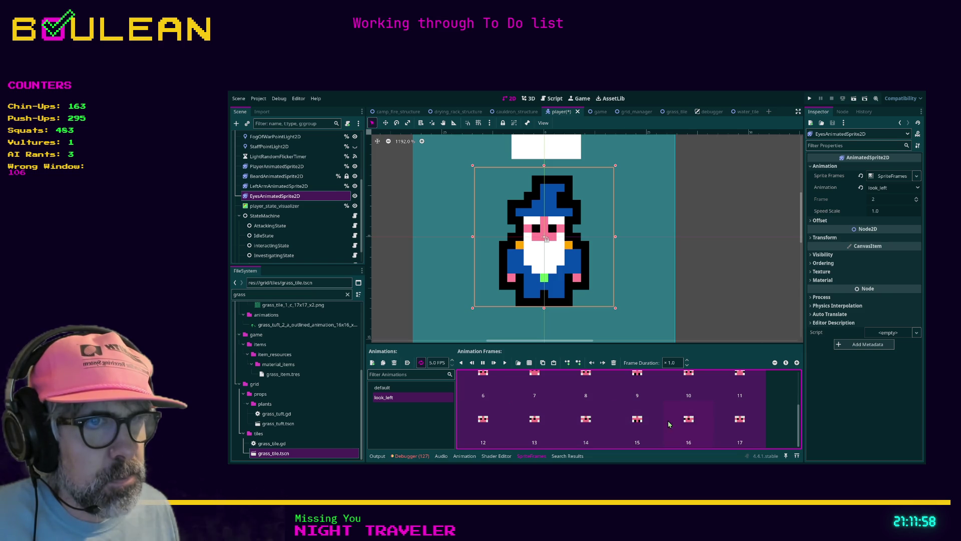
Delete the selected frames, undo that, then accidentally delete the eyes sprite node
left_click(614, 365)
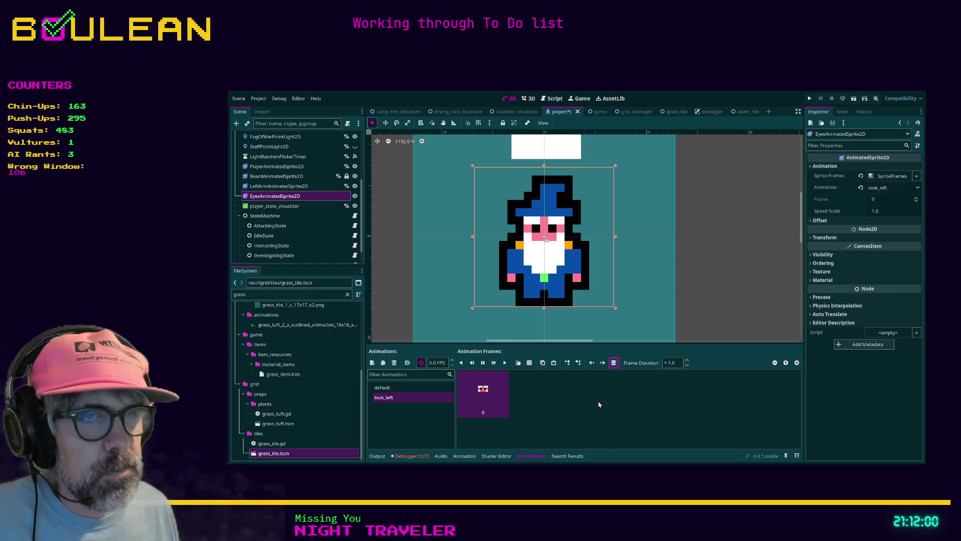
key("ctrl+z")
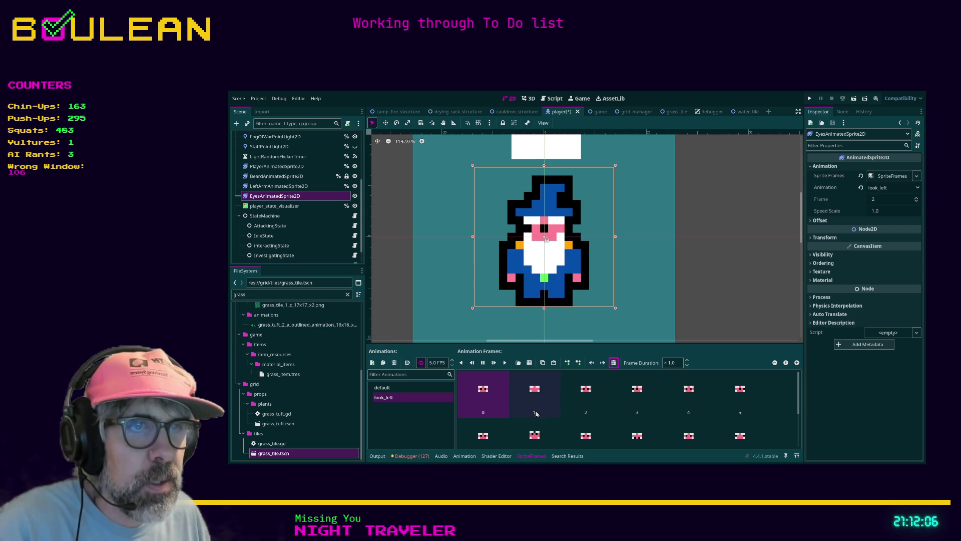
key("Delete")
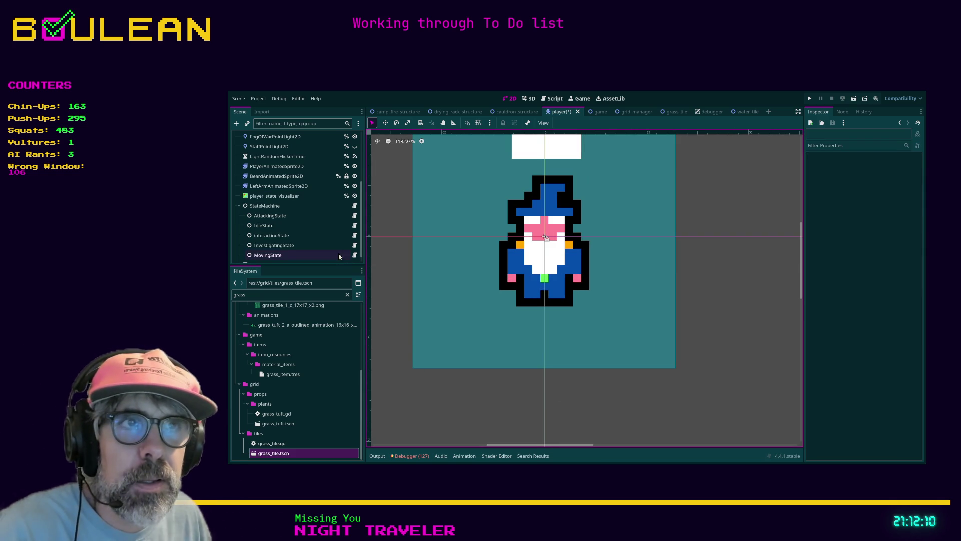
Reselect the restored EyesAnimatedSprite2D node in the player scene tree
left_click(290, 170)
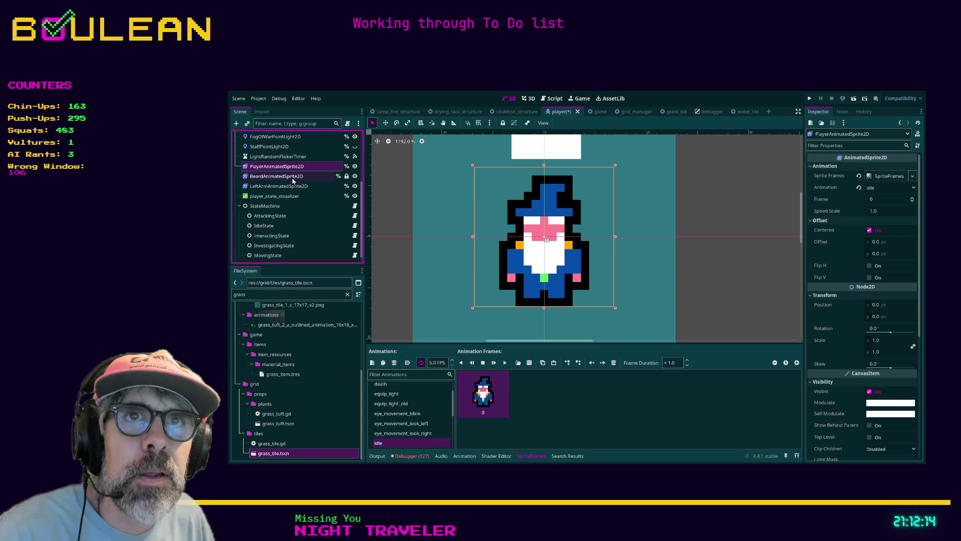
scroll(308, 168, "up", 2)
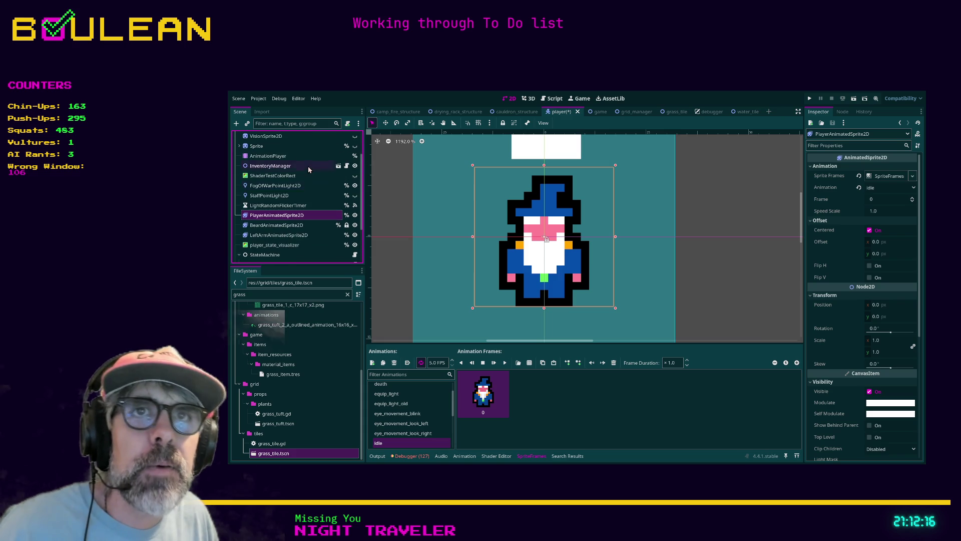
scroll(308, 168, "down", 2)
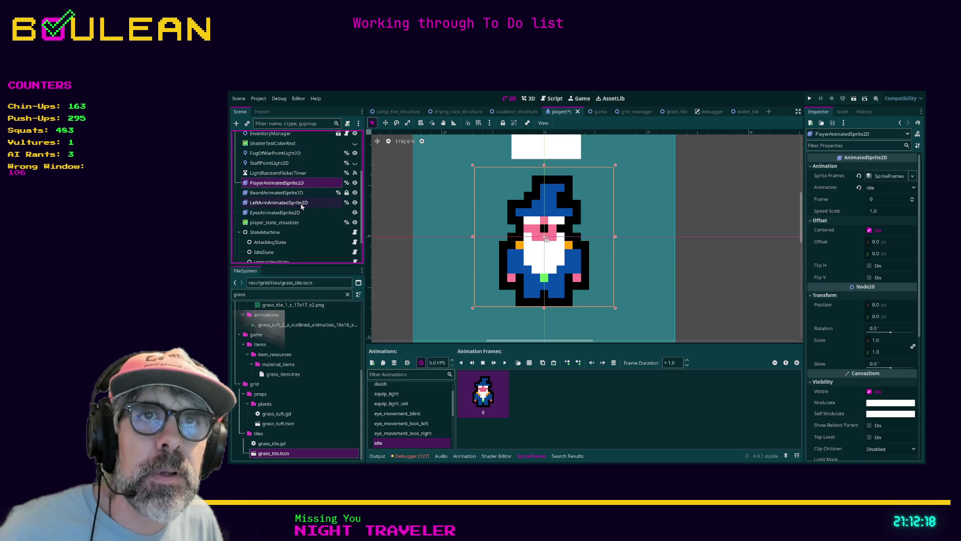
left_click(297, 213)
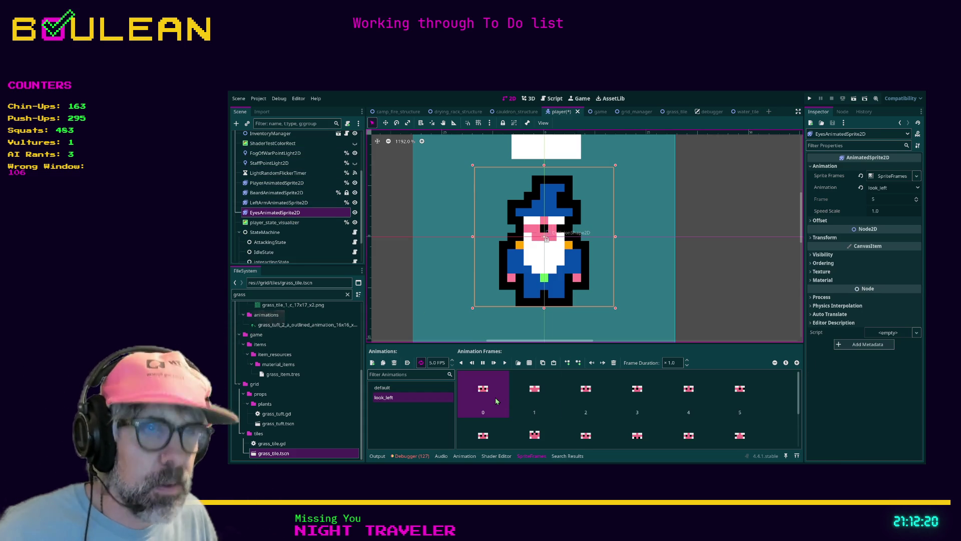
Delete the extra look_left frames so only three frames remain
left_click(578, 392)
left_click(535, 399)
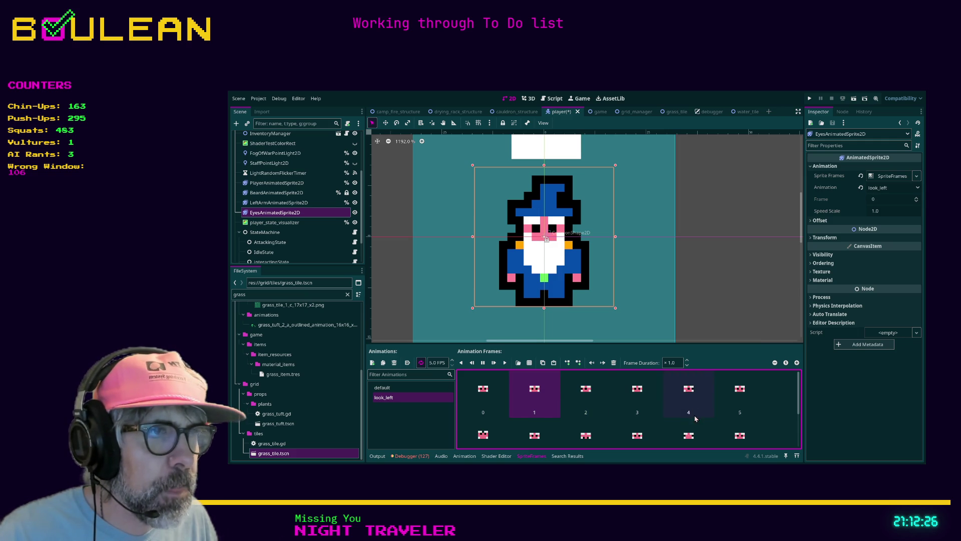
left_click(734, 398)
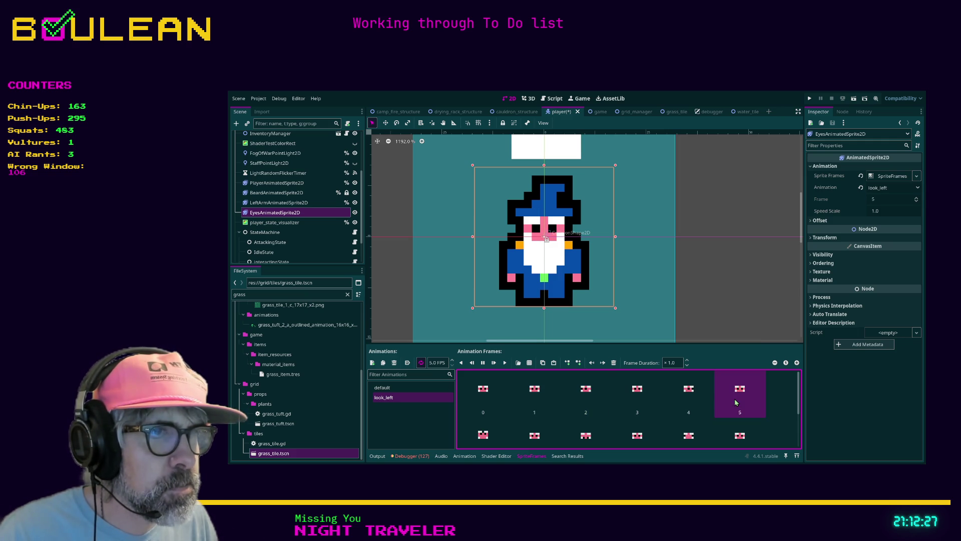
left_click(696, 400)
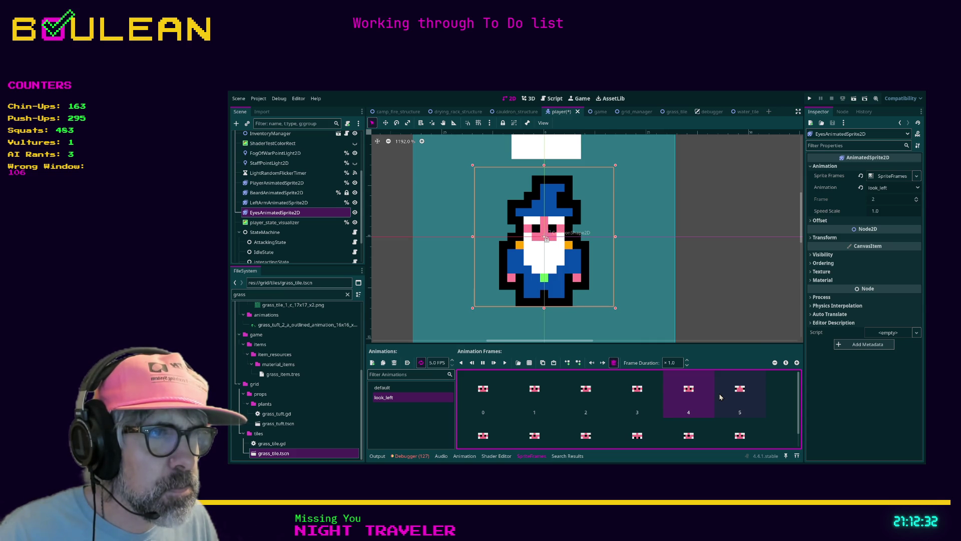
key("Delete")
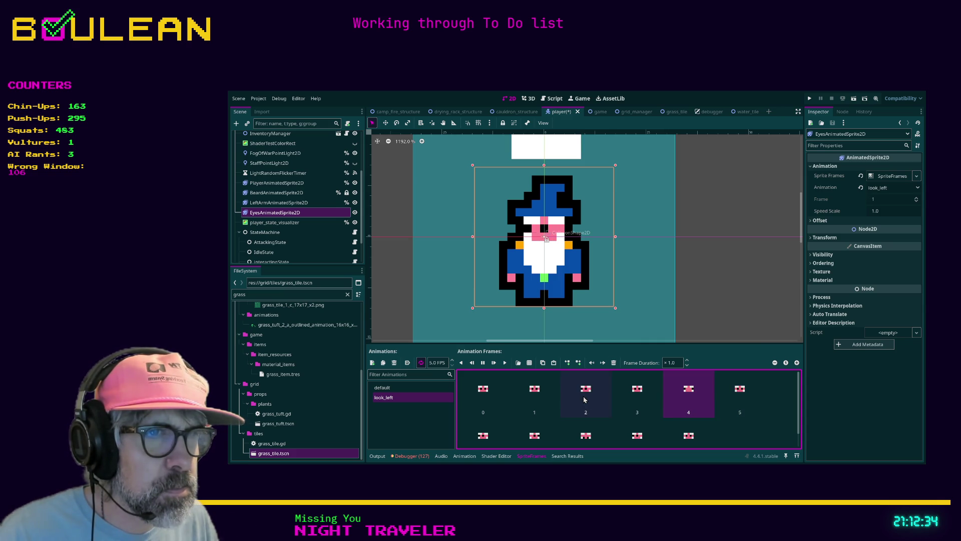
left_click(540, 394)
key("Delete")
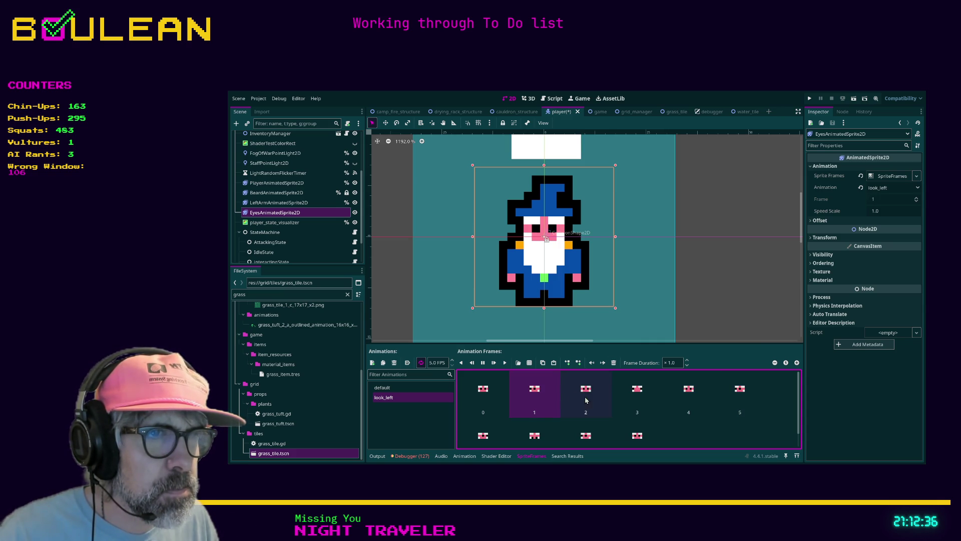
left_click(632, 399)
key("Delete")
key("Delete")
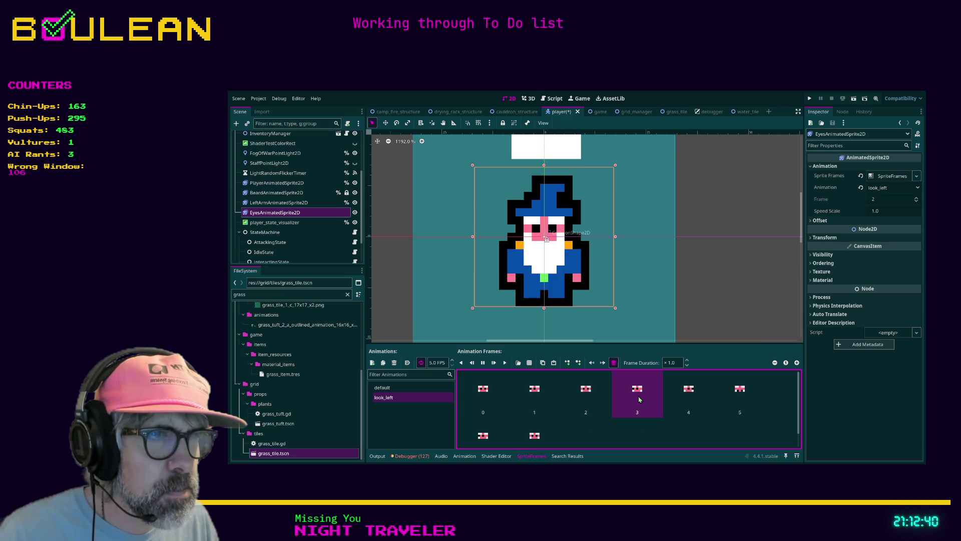
key("Delete")
key("Delete")
key("Delete")
key("Delete")
key("Delete")
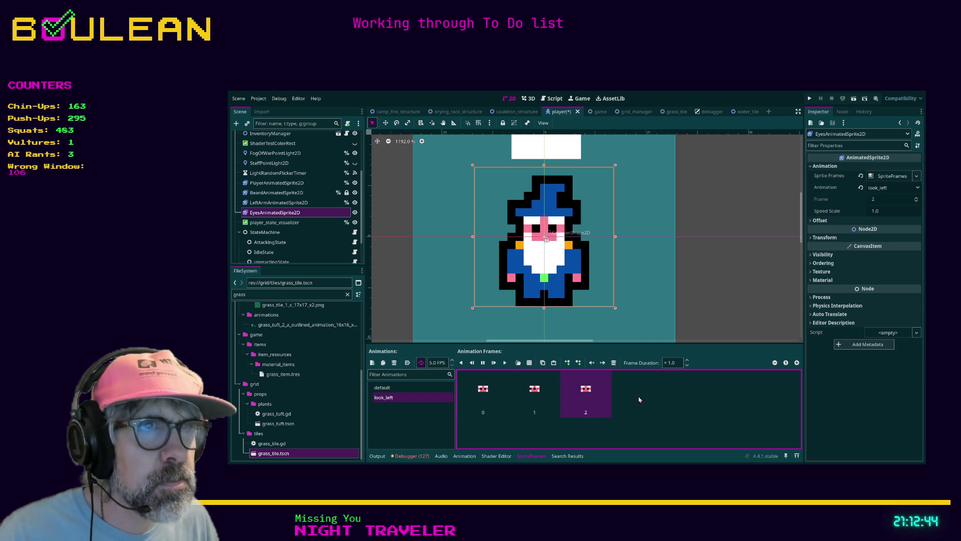
left_click(600, 399)
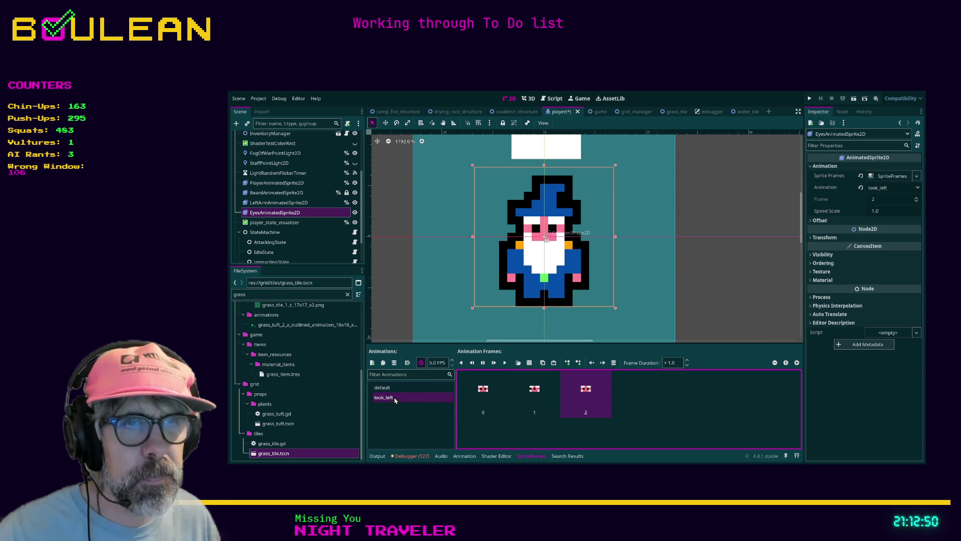
left_click(484, 399)
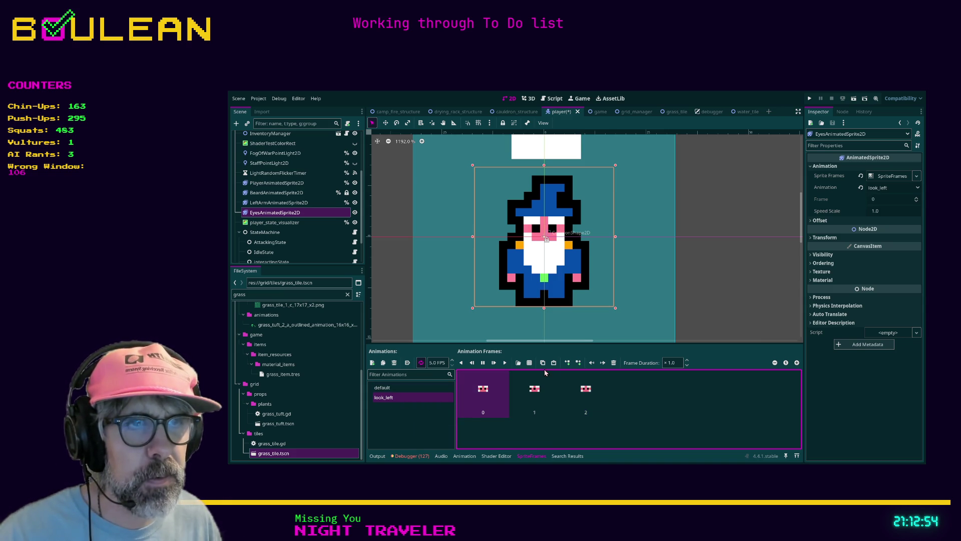
Duplicate the default animation again, creating default_1
left_click(529, 363)
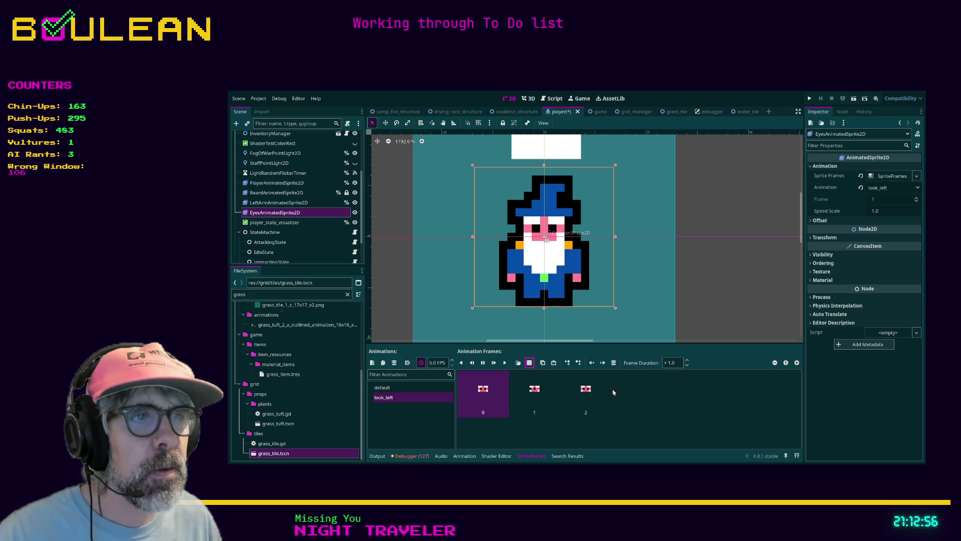
left_click(399, 386)
left_click(383, 363)
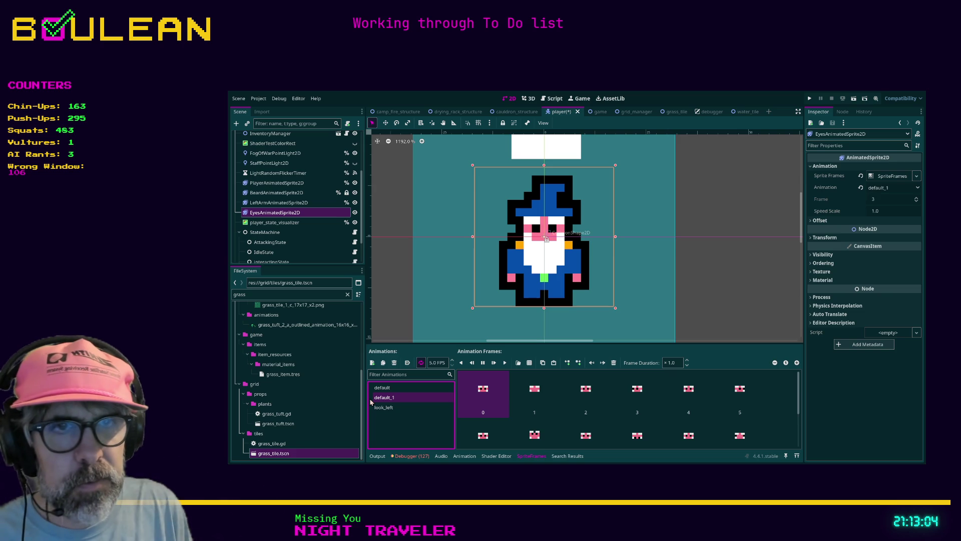
Name the new animation look_right and delete its frames 3–11, keeping frames 0–2
type("look_right")
key("Return")
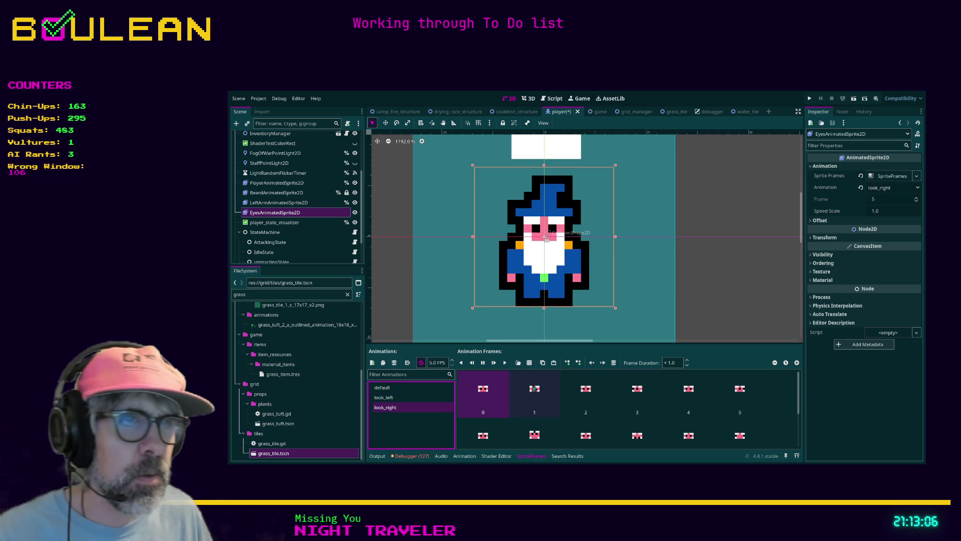
left_click_drag(637, 398, 535, 393)
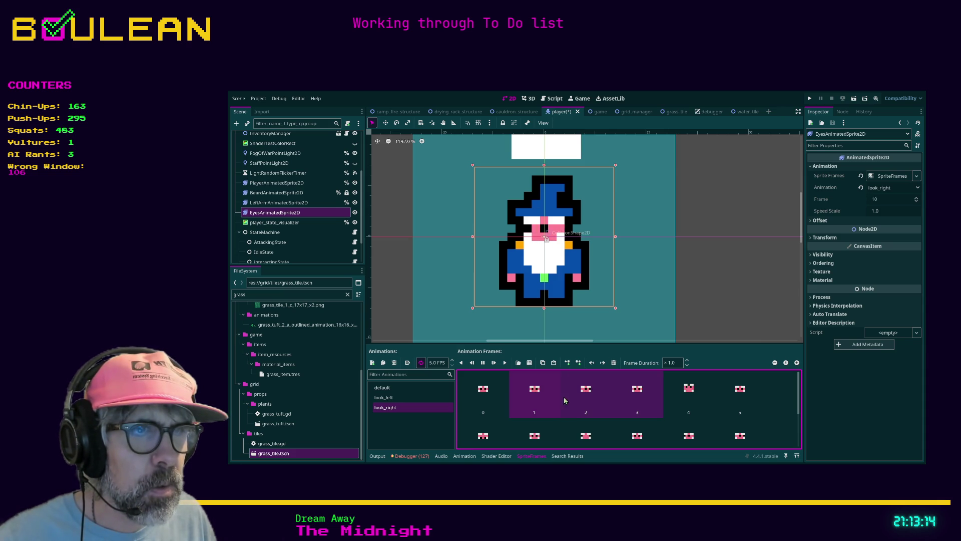
left_click(648, 399)
scroll(671, 403, "down", 2)
left_click(680, 414, "shift")
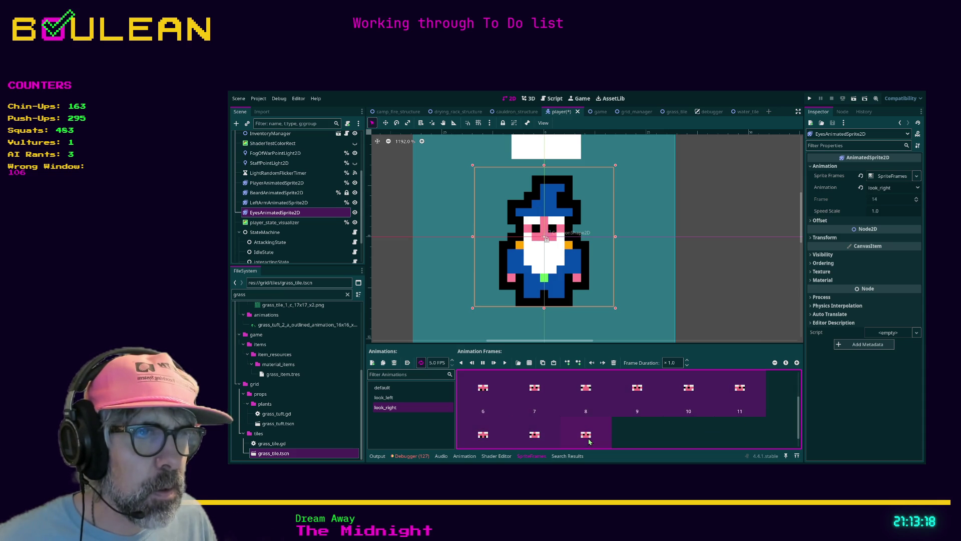
scroll(670, 431, "up", 3)
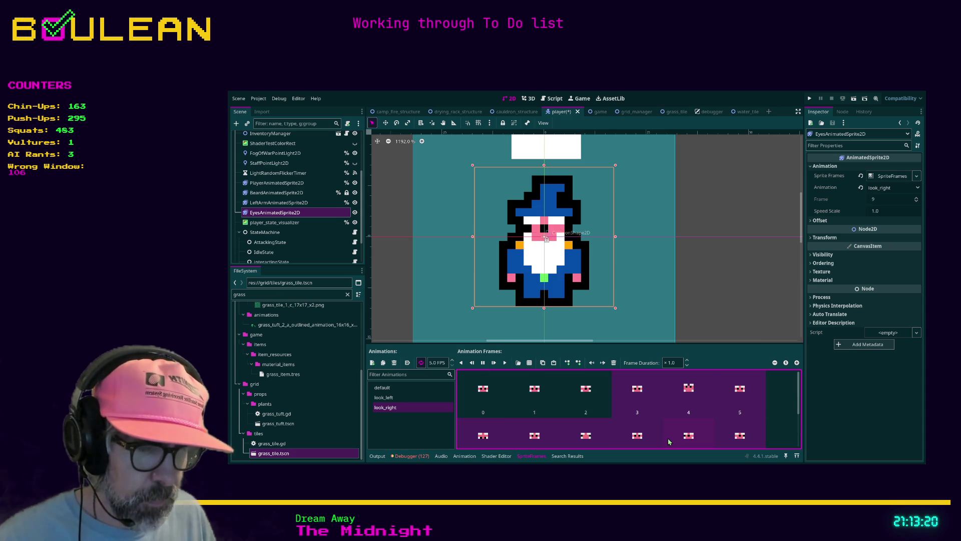
key("Delete")
left_click(532, 391)
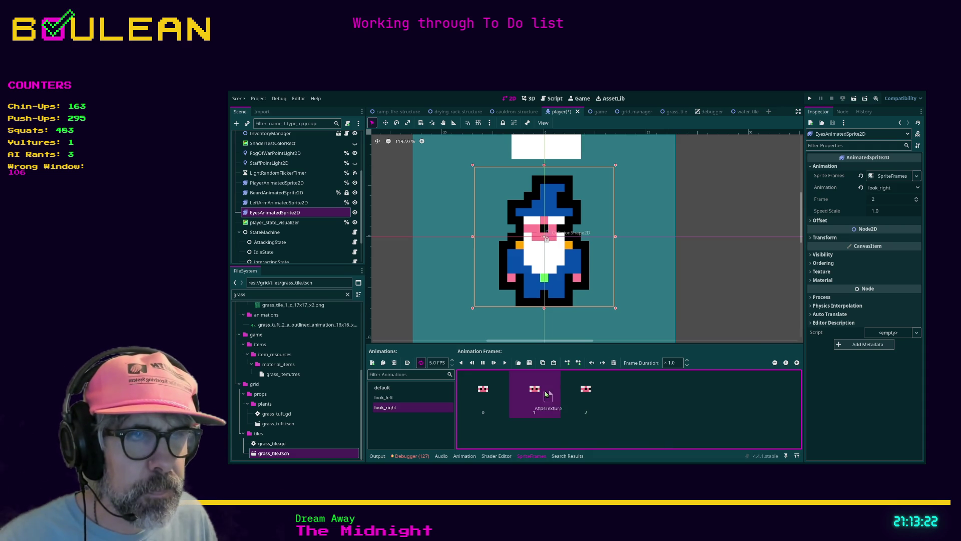
Toggle looping on look_right and compare it with look_left and default
left_click(421, 363)
left_click(399, 399)
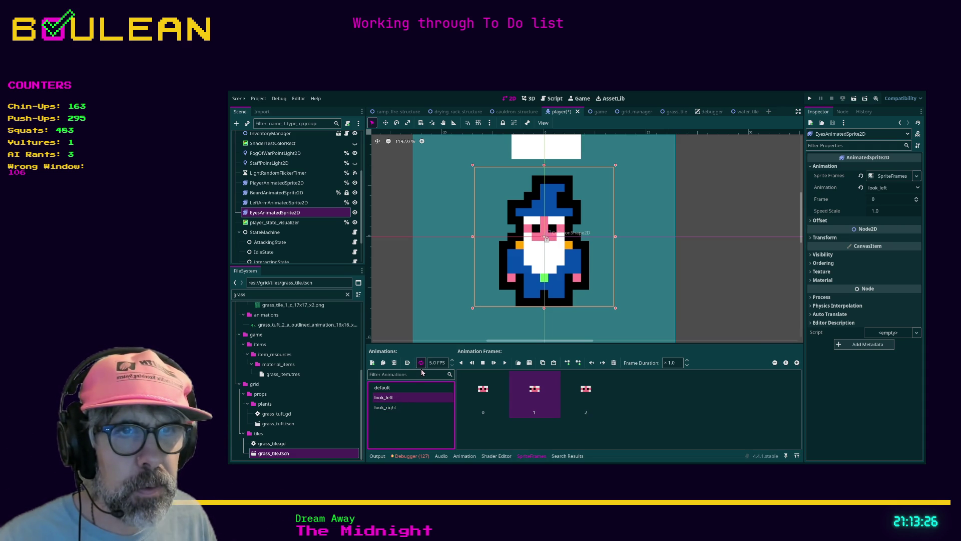
left_click(411, 388)
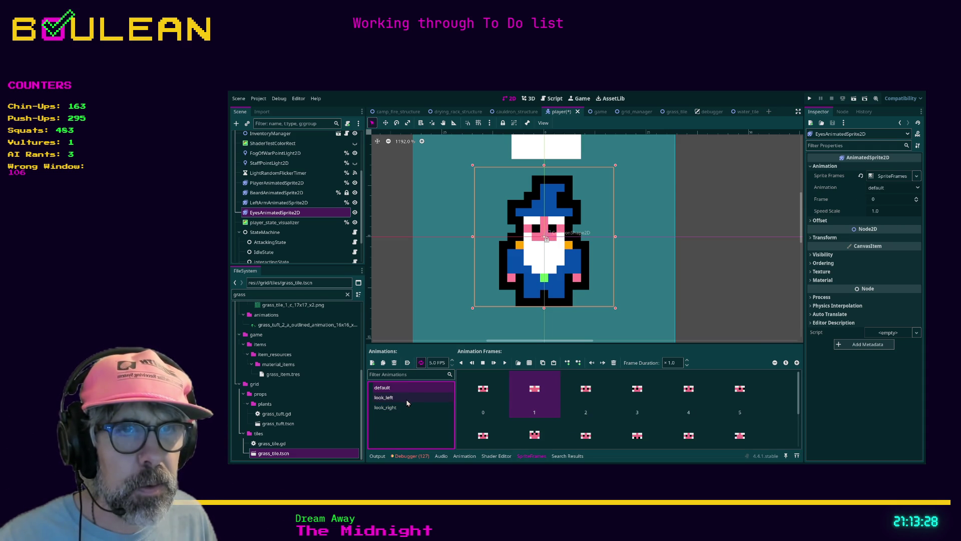
left_click(405, 407)
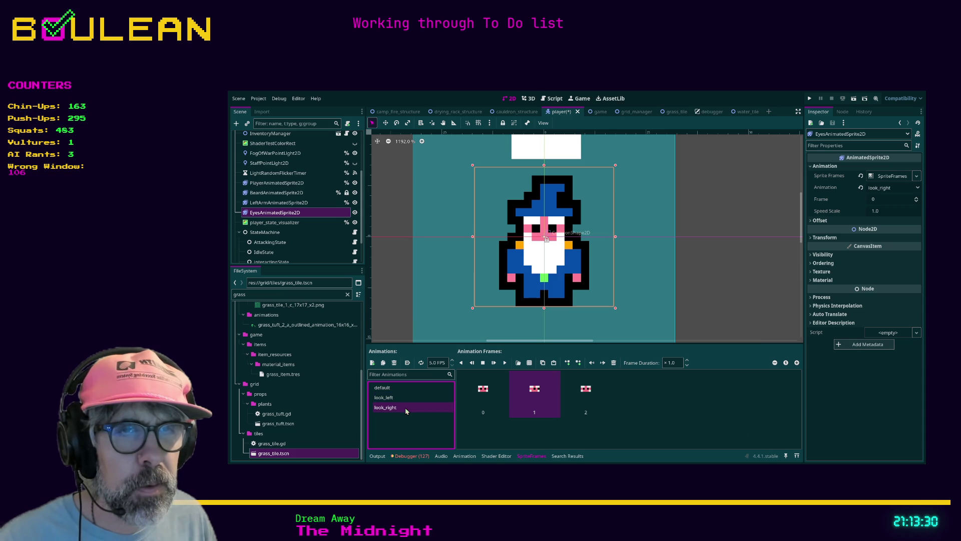
left_click(400, 387)
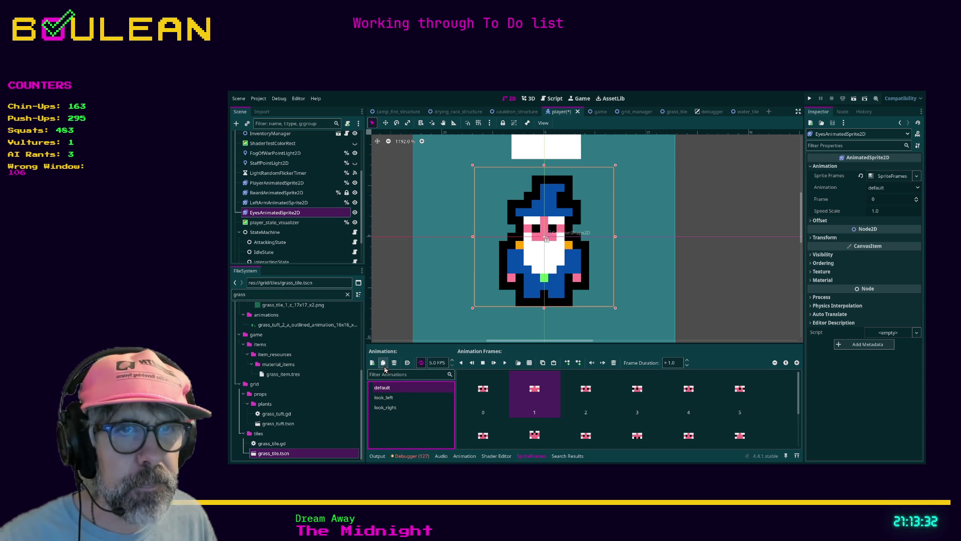
Duplicate the default animation and name the copy blink
left_click(384, 366)
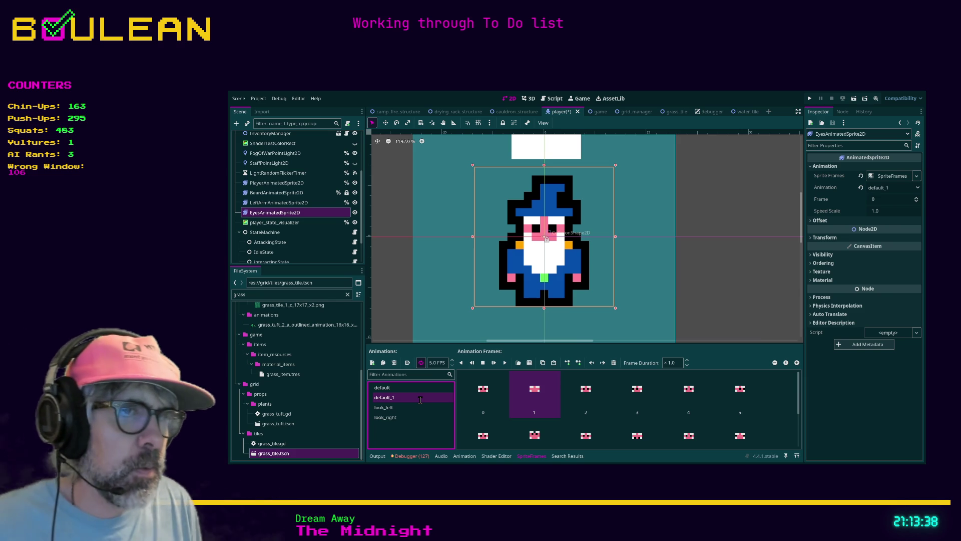
type("blink")
key("Return")
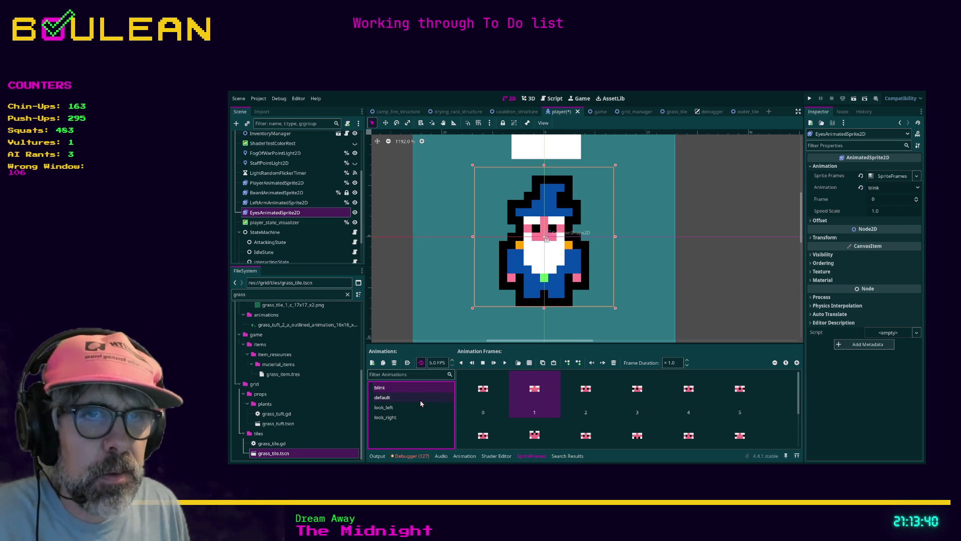
Delete frames 3–17 from blink and preview the remaining frames
left_click(594, 400)
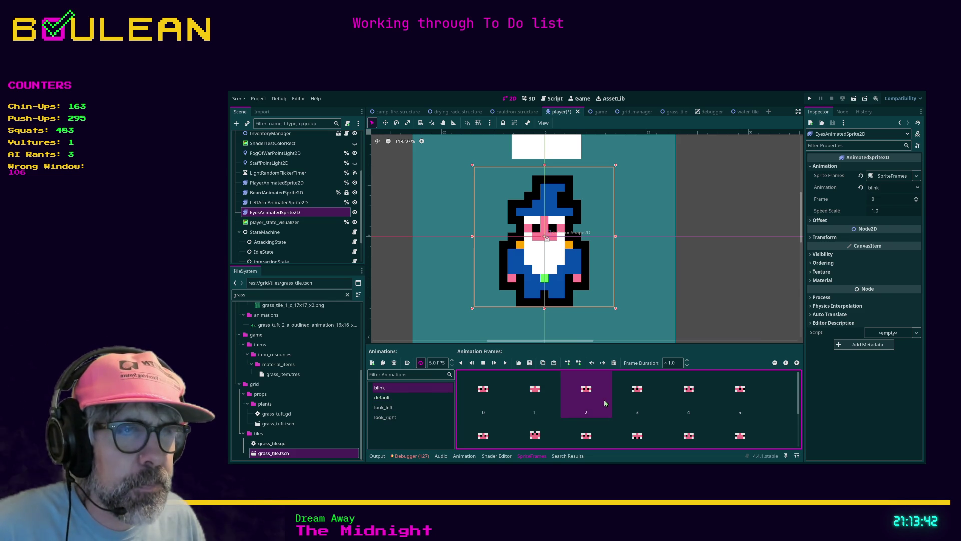
left_click(637, 408)
scroll(672, 419, "down", 2)
left_click(730, 426, "shift")
left_click(613, 362)
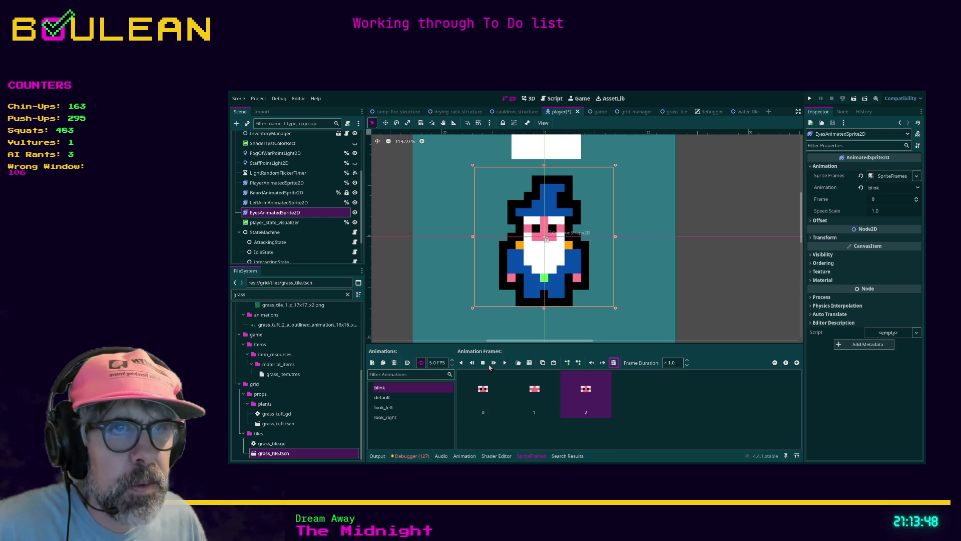
left_click(504, 364)
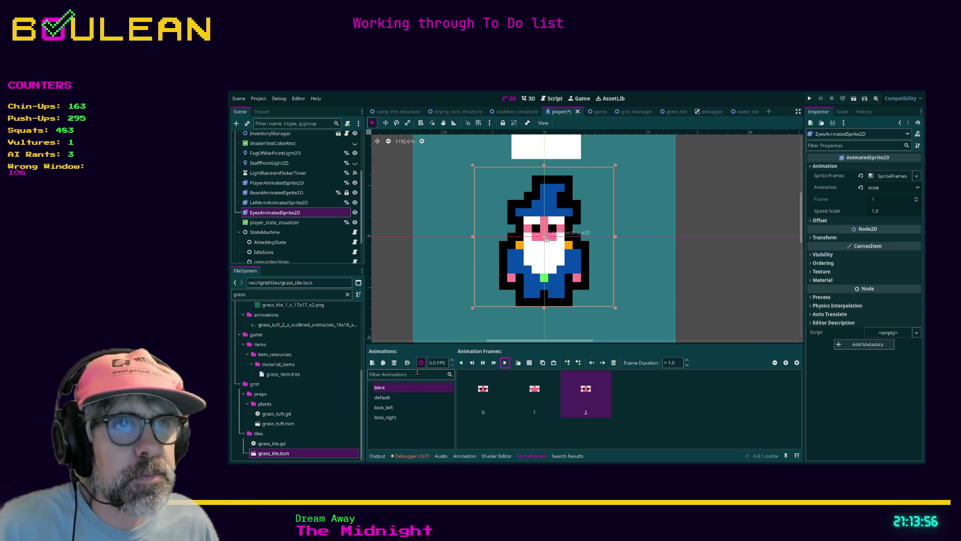
Set blink frame 1's duration to 0.5 and stop the preview
left_click(535, 386)
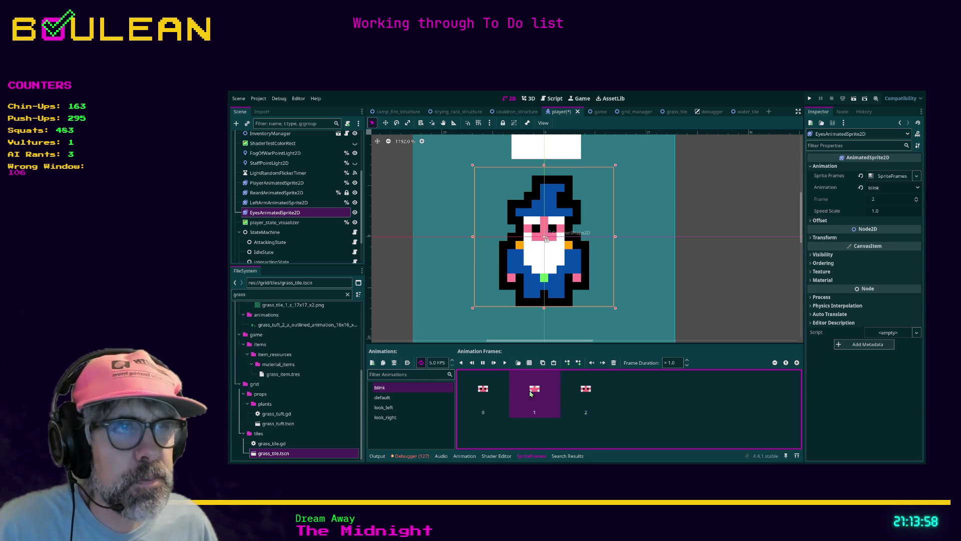
left_click(686, 369)
type("0.5")
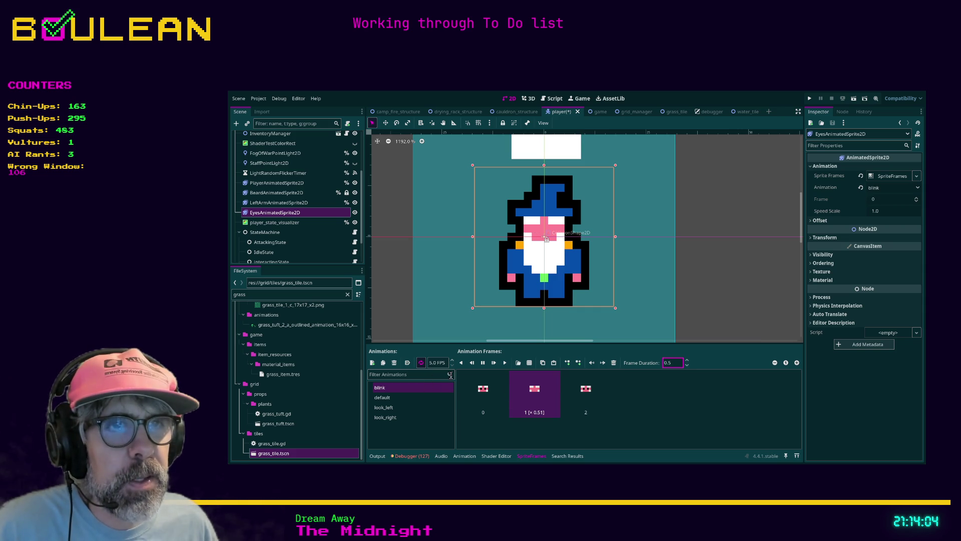
left_click(482, 364)
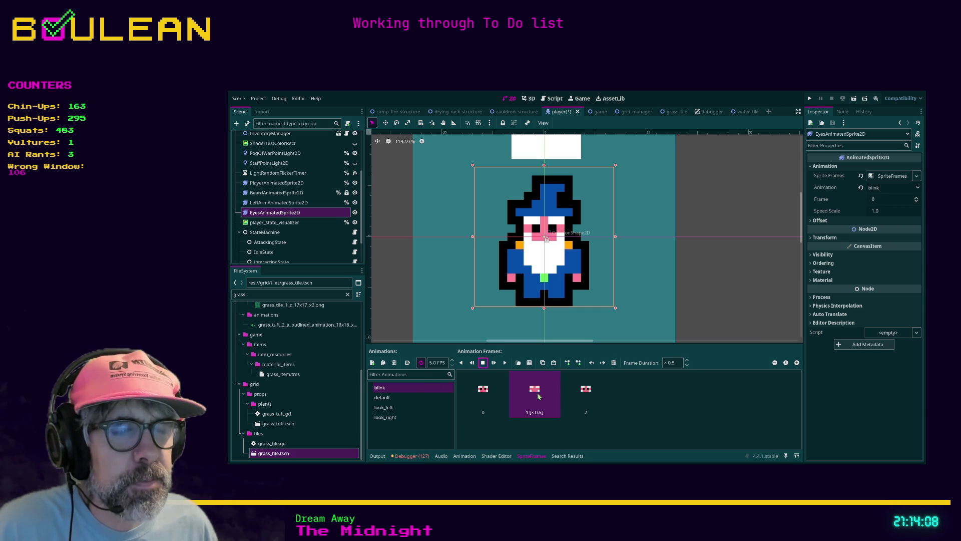
Copy and paste frames 1 and 2 to extend blink to five frames
left_click(543, 362)
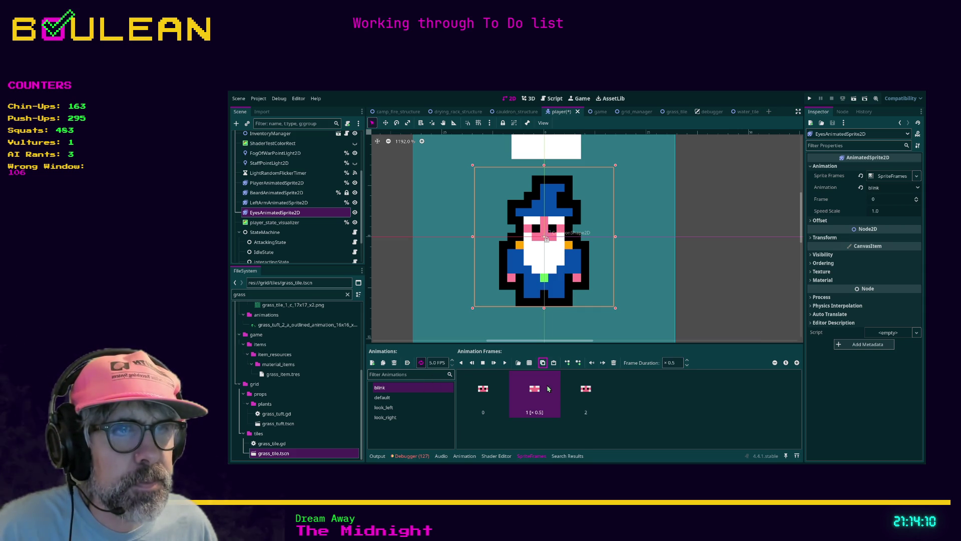
left_click(554, 362)
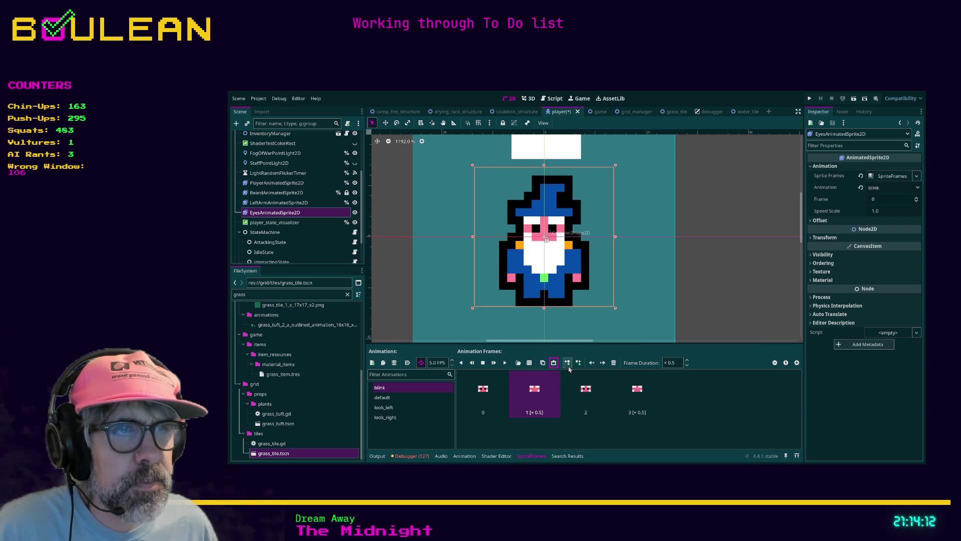
left_click(588, 394)
left_click(543, 363)
left_click(637, 387)
left_click(551, 364)
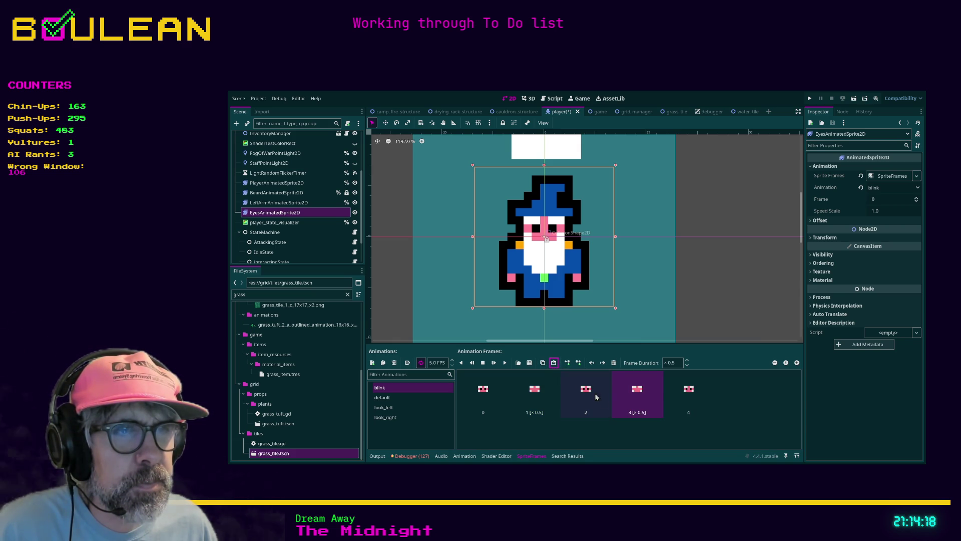
Raise frame 1's duration to 0.7
left_click(542, 400)
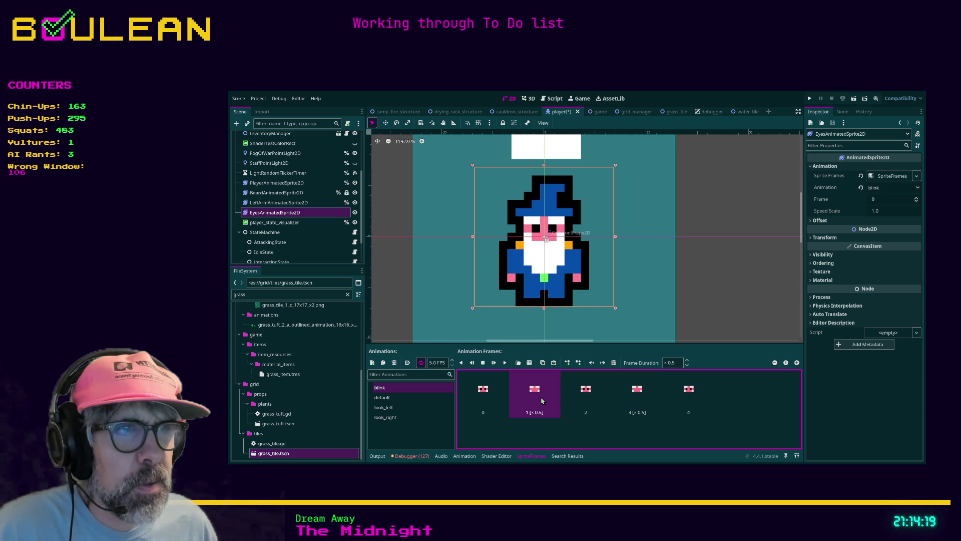
left_click(687, 360)
left_click(686, 360)
left_click(646, 393)
left_click(687, 360)
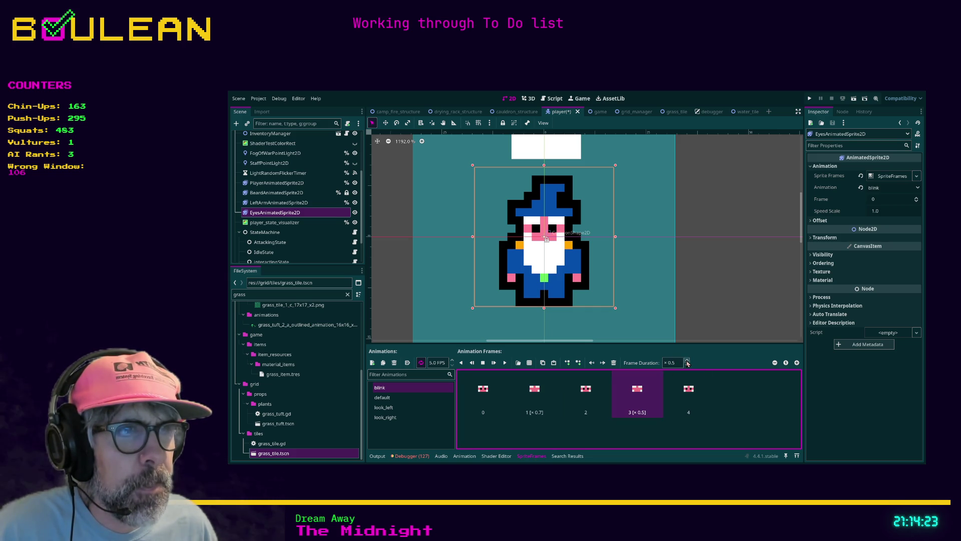
Turn off looping for blink and play it once from frame 0
left_click(406, 396)
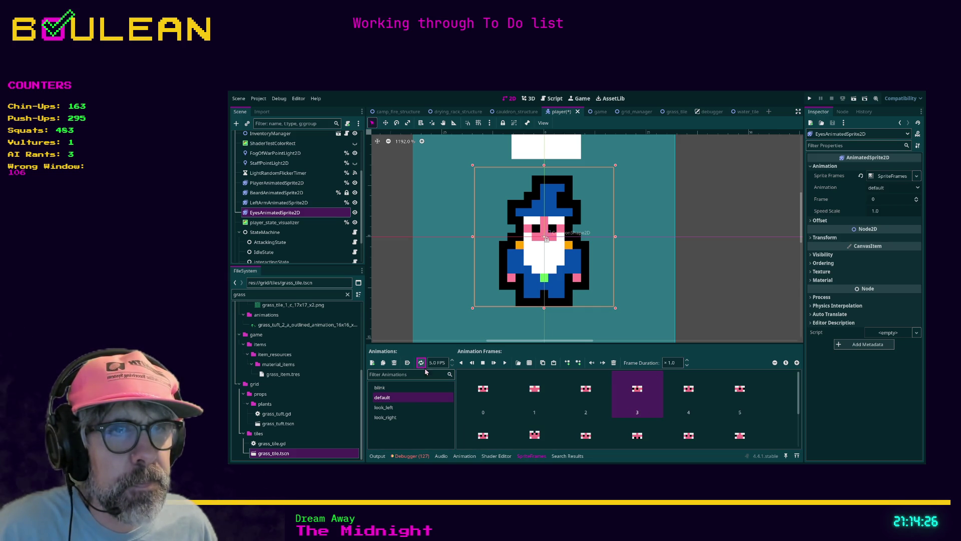
left_click(405, 388)
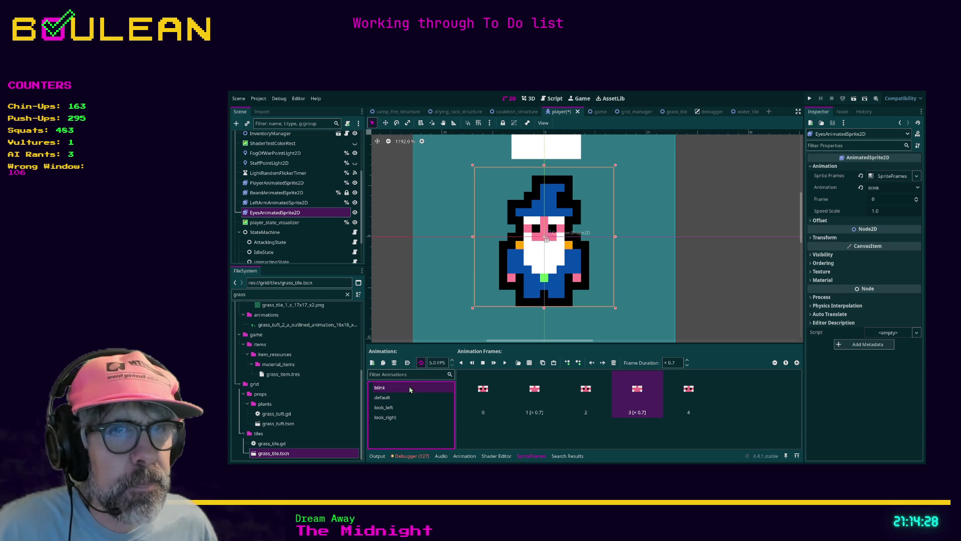
left_click(505, 363)
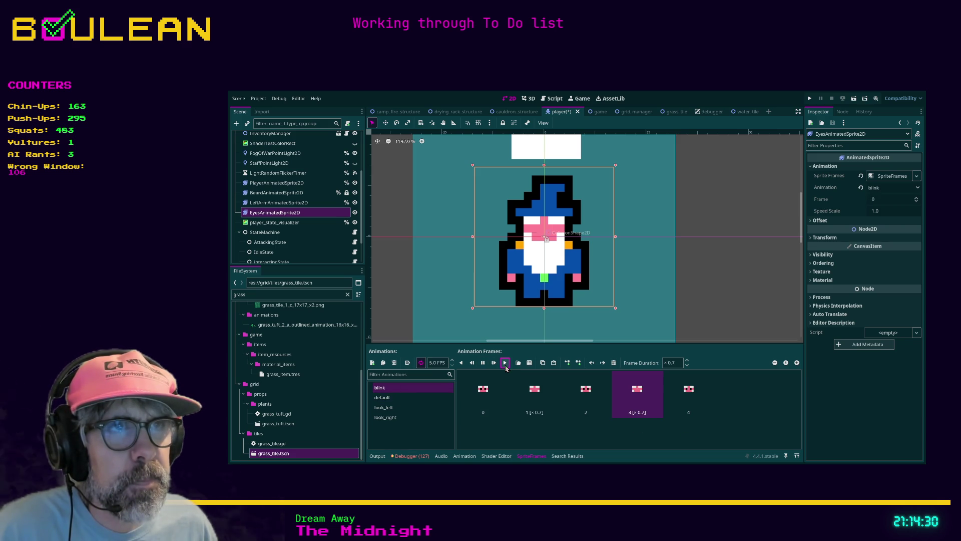
left_click(420, 364)
left_click(405, 387)
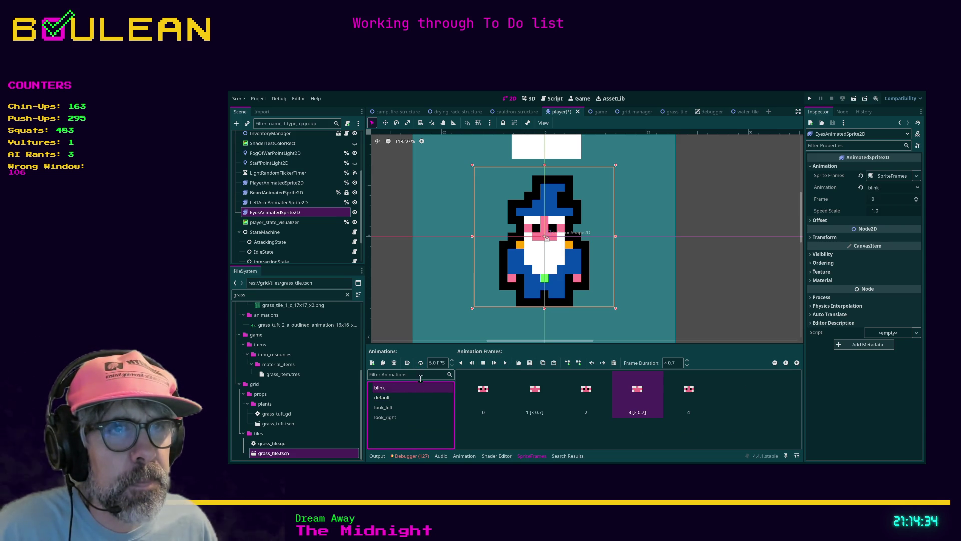
left_click(505, 363)
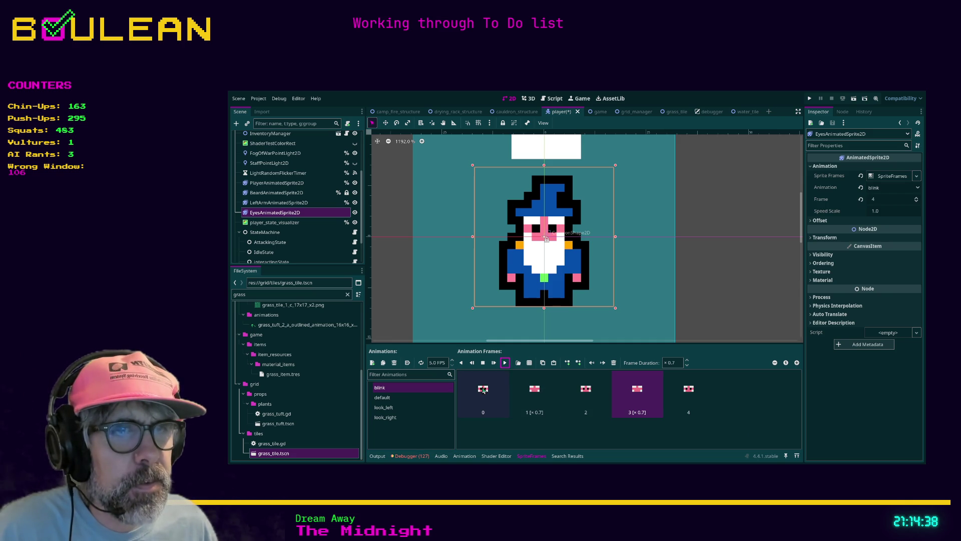
Retime blink frames 1 and 3 to about 0.5 and preview again
left_click(518, 393)
left_click_drag(687, 367, 687, 368)
left_click(632, 387)
left_click_drag(686, 365, 689, 370)
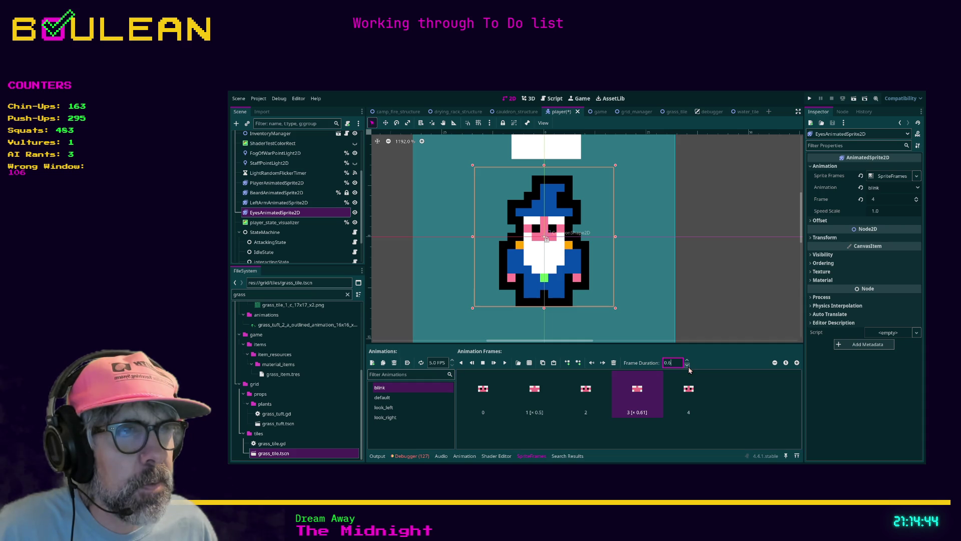
left_click(688, 369)
left_click(483, 391)
left_click(505, 363)
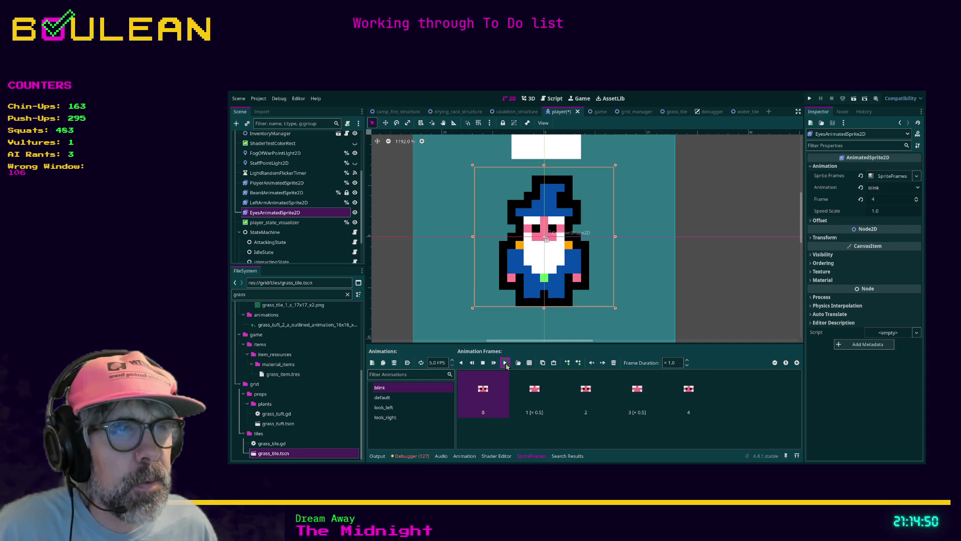
Set frame 1's duration to ×0.4 and replay the blink
left_click(638, 391)
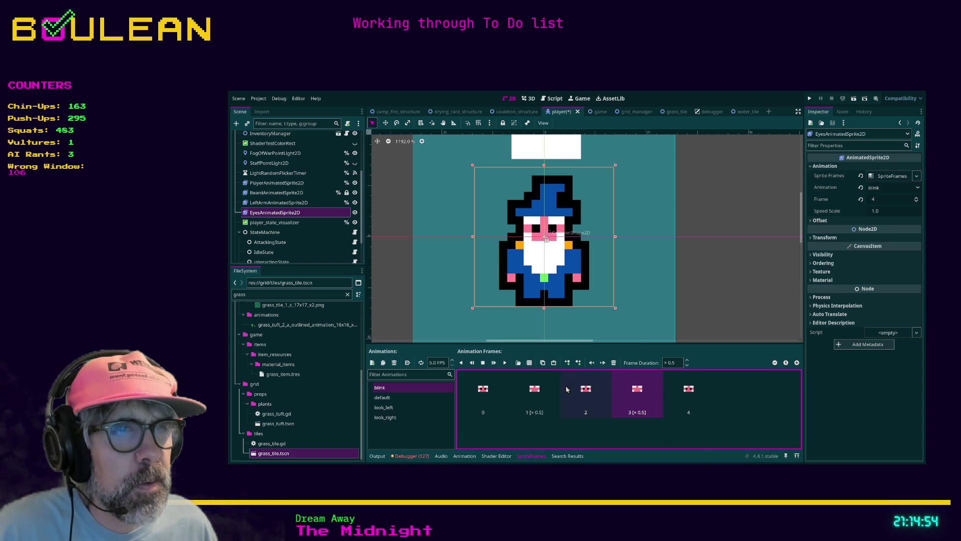
left_click(542, 390)
left_click(668, 364)
type("0.4")
left_click(505, 363)
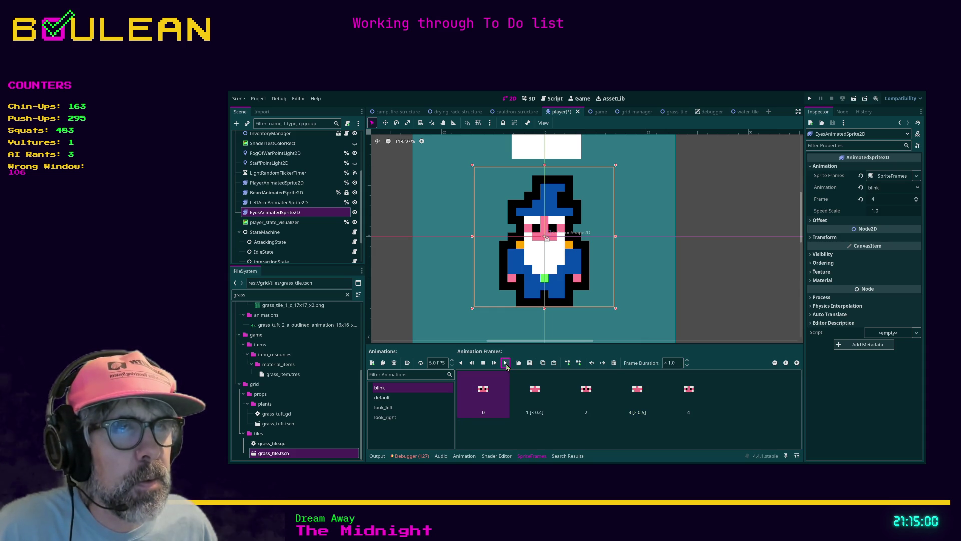
scroll(688, 255, "up", 1)
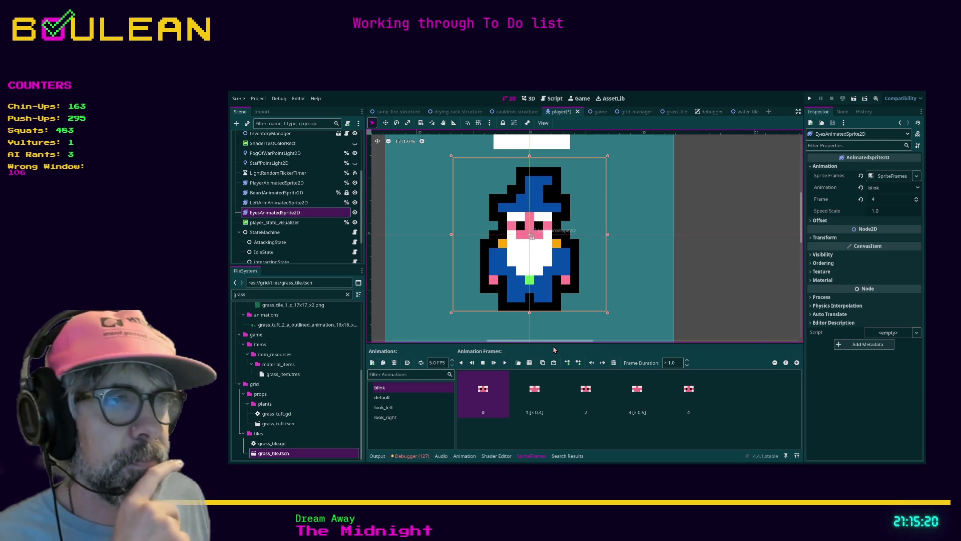
left_click(417, 398)
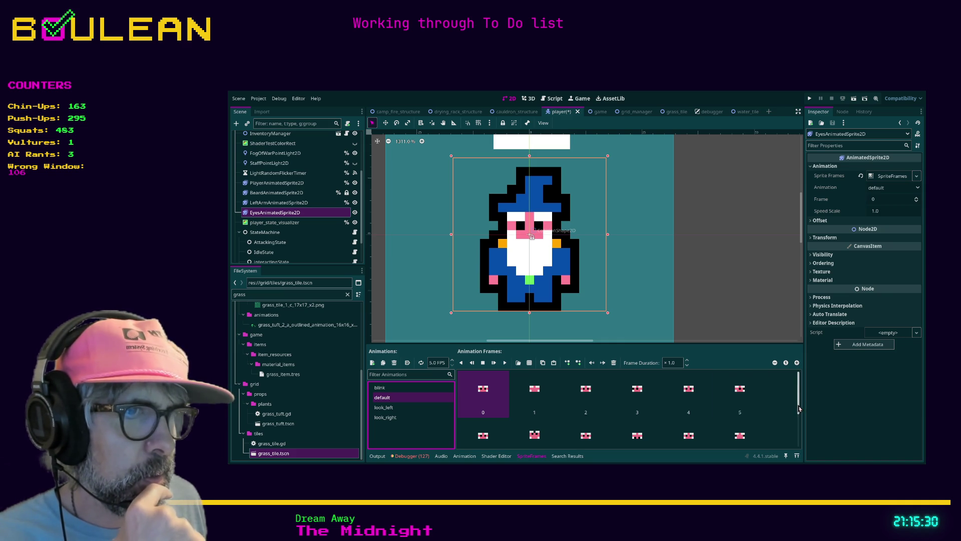
left_click_drag(798, 409, 800, 442)
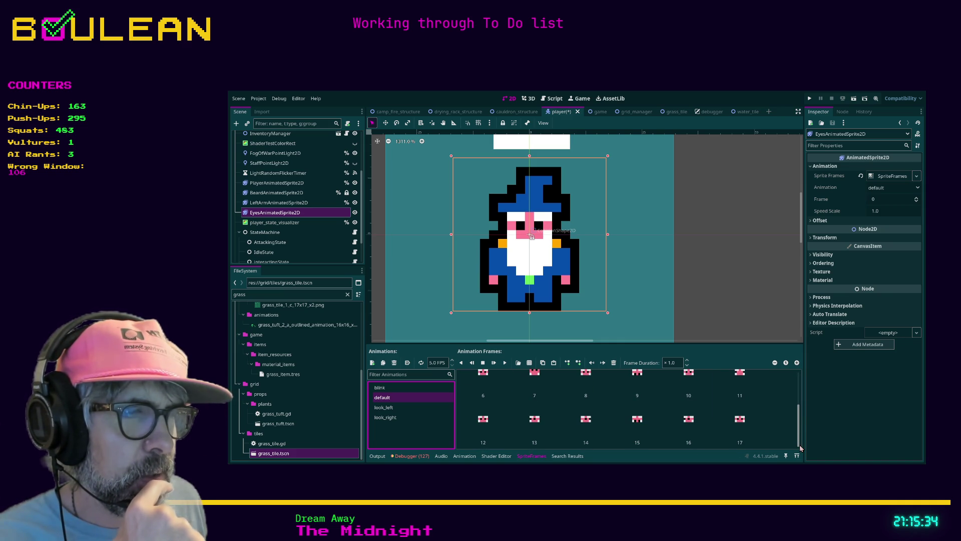
scroll(789, 403, "up", 3)
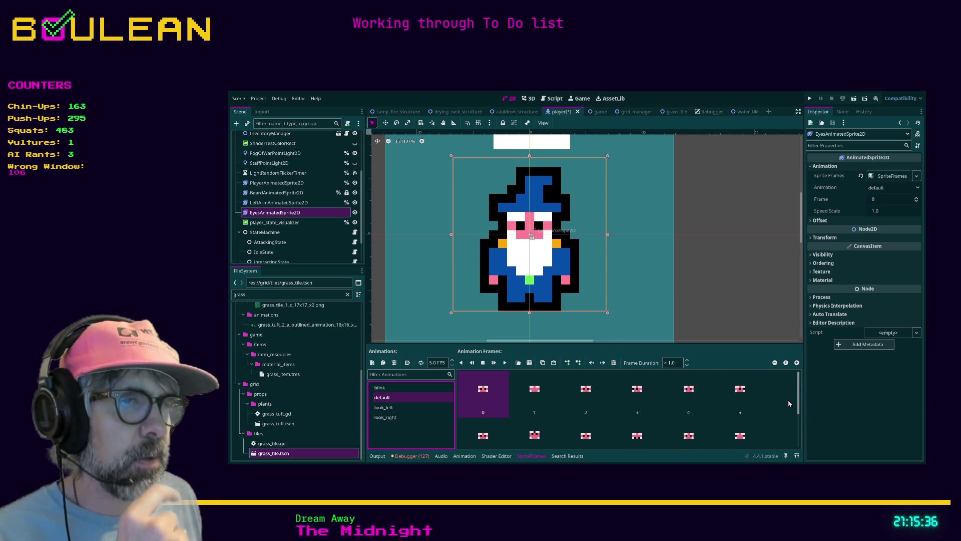
scroll(787, 403, "down", 2)
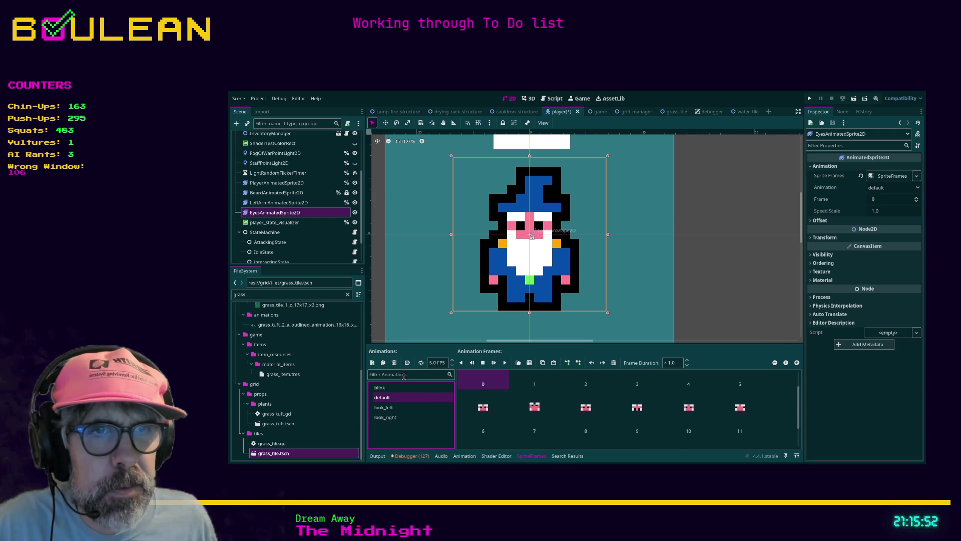
Duplicate the default animation and name the copy raise_eyebrows
left_click(384, 366)
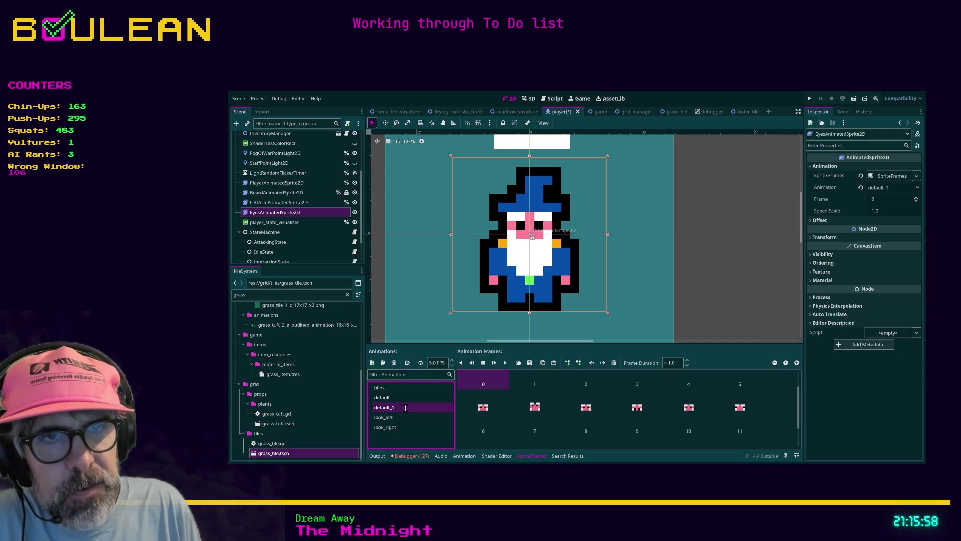
type("raise_eyebrows")
key("Return")
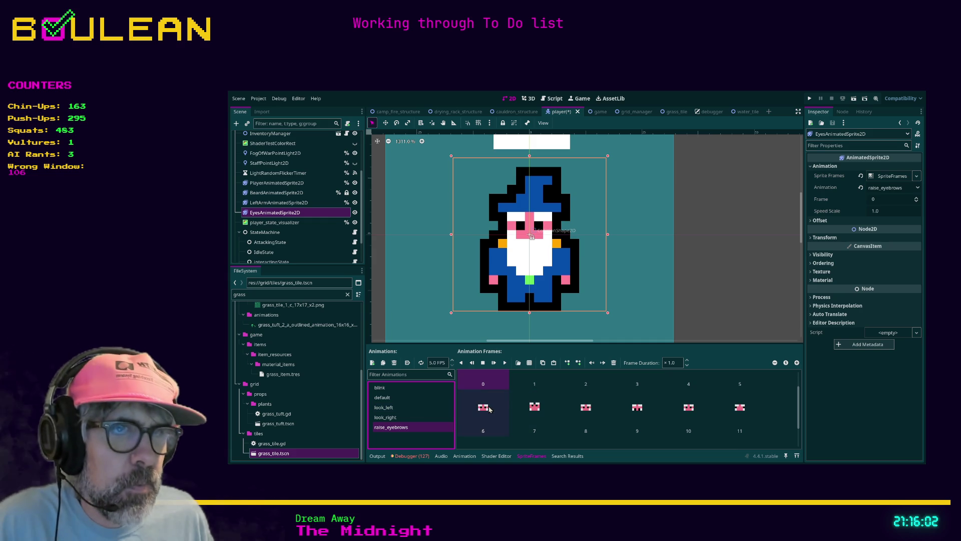
Delete raise_eyebrows frames 9–17 and then frames 0–5, leaving three frames
left_click(634, 413)
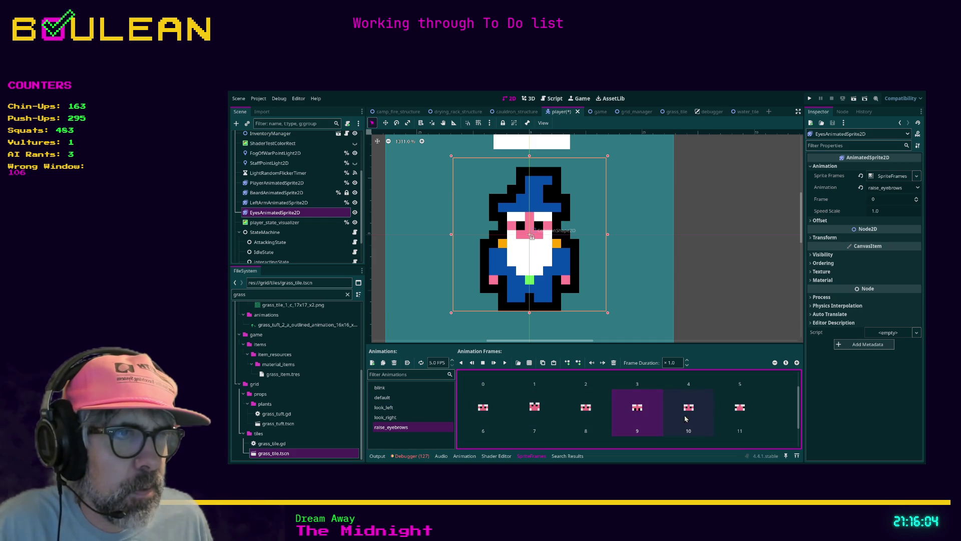
left_click(734, 413, "shift")
scroll(726, 418, "down", 1)
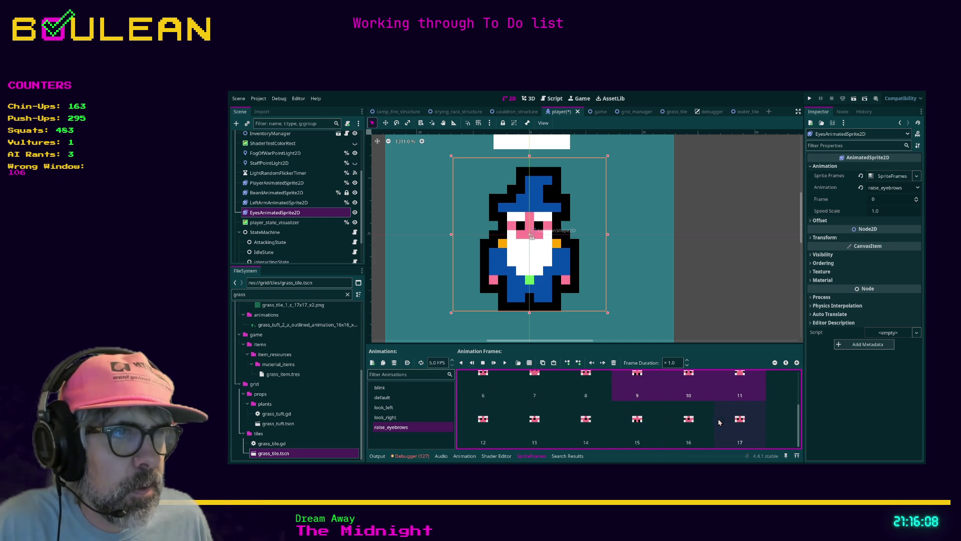
left_click(744, 425, "shift")
left_click(613, 362)
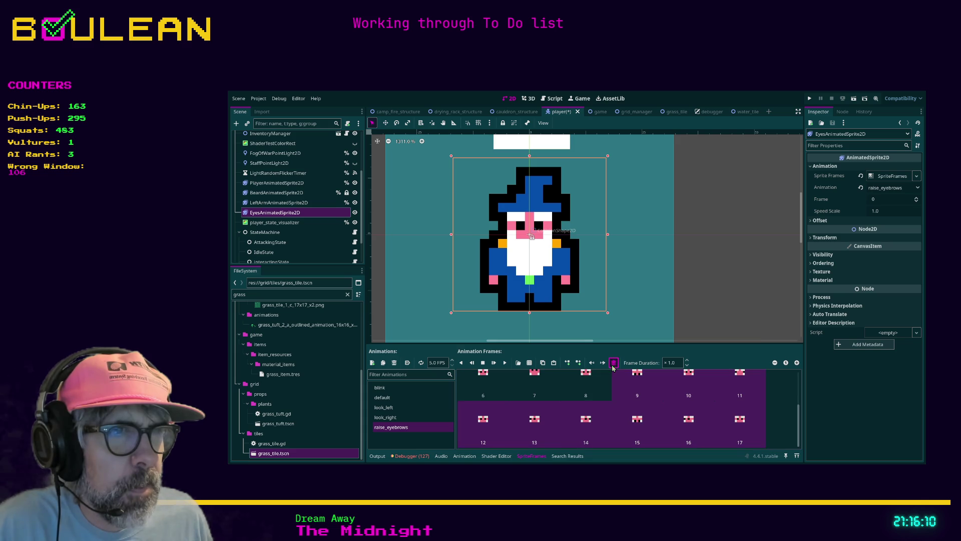
scroll(661, 426, "up", 2)
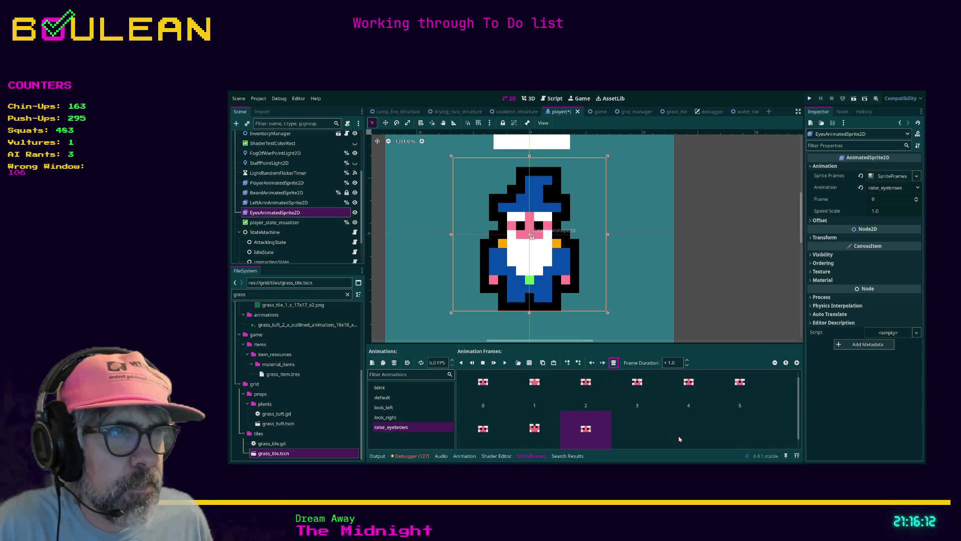
left_click(745, 403)
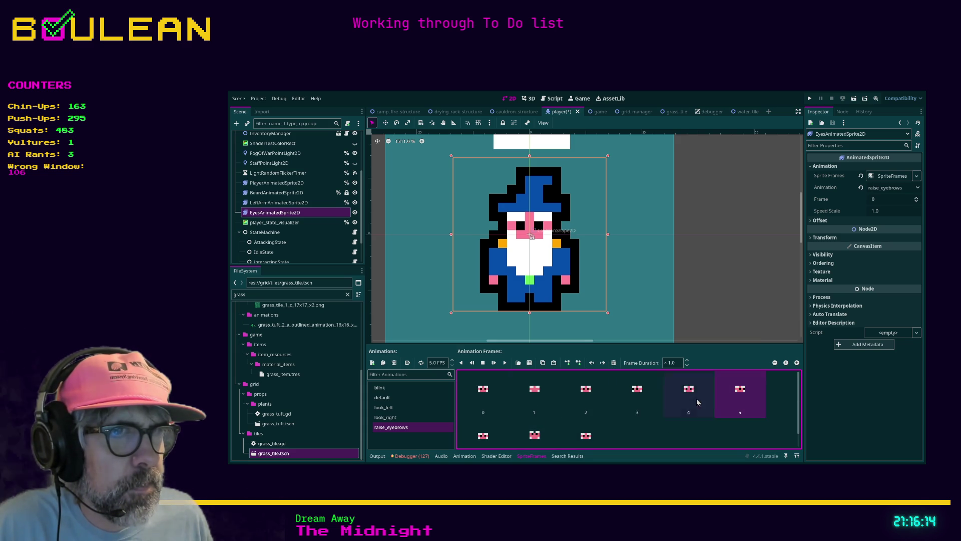
left_click(494, 395, "shift")
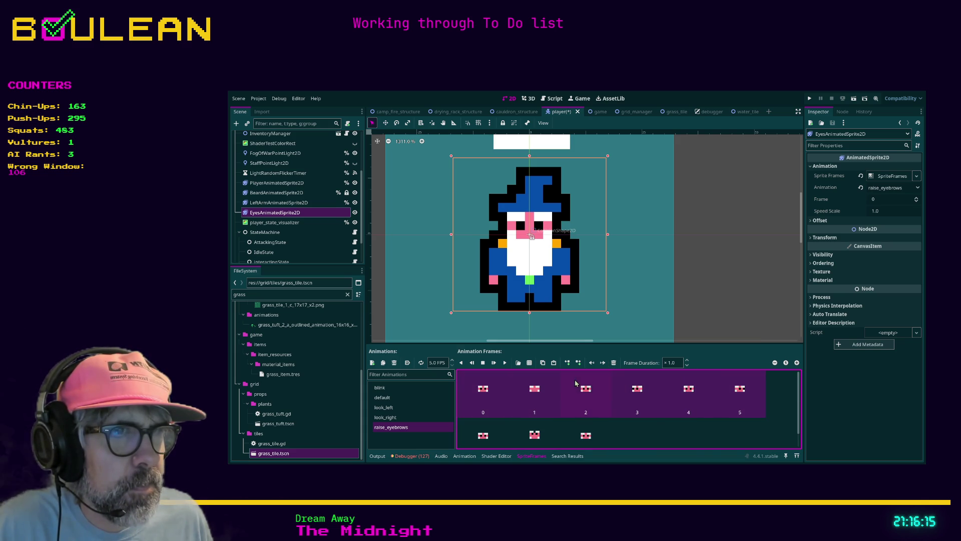
left_click(614, 362)
Copy frame 1 and paste several copies at the end of raise_eyebrows
left_click(534, 396)
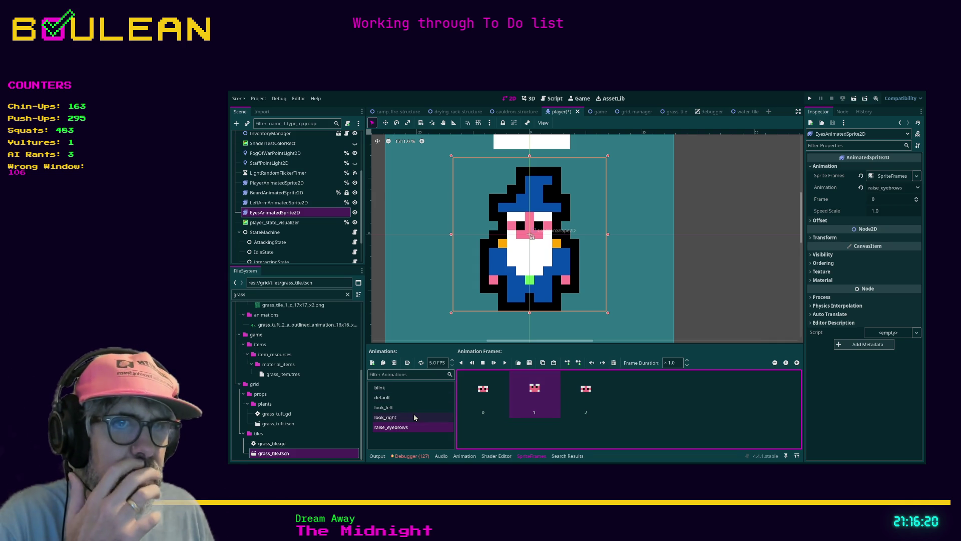
left_click(543, 364)
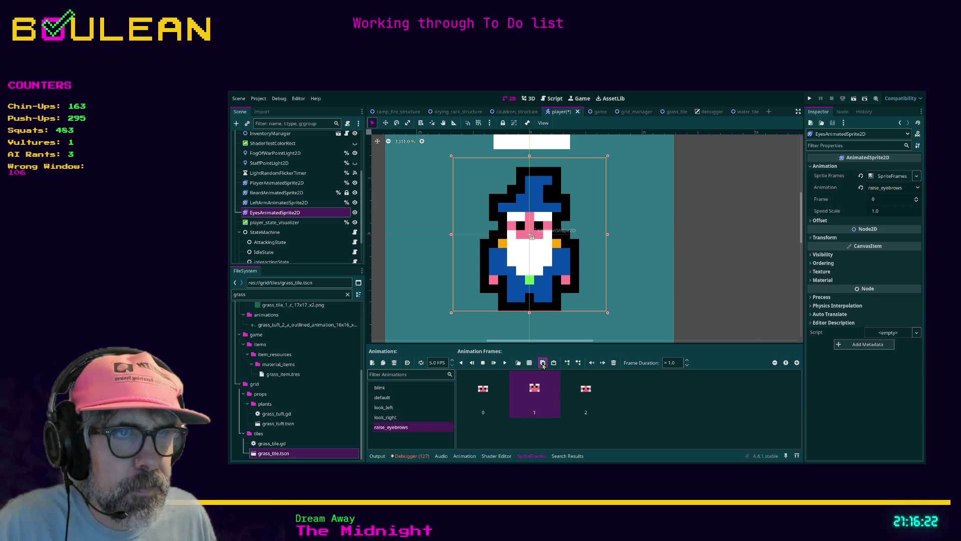
left_click(554, 363)
left_click(554, 362)
left_click(554, 363)
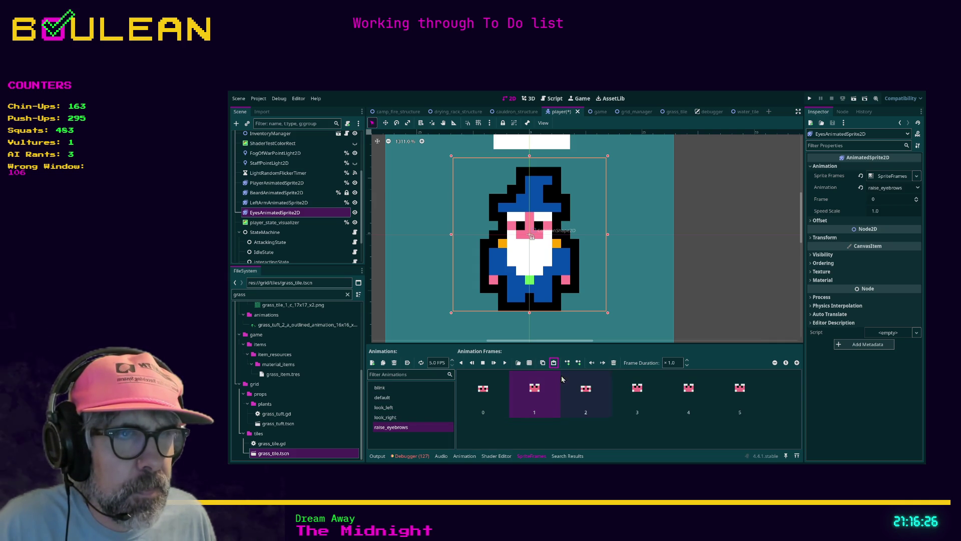
left_click(494, 425)
Copy frame 2, paste copies at the end, and reorder one pasted frame
left_click(476, 403)
left_click(526, 395)
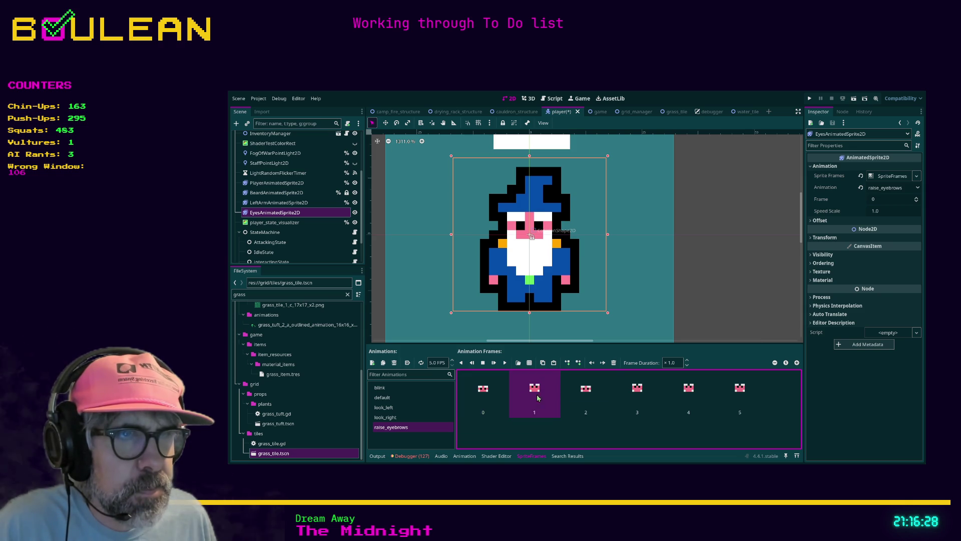
left_click(587, 393)
left_click(627, 388)
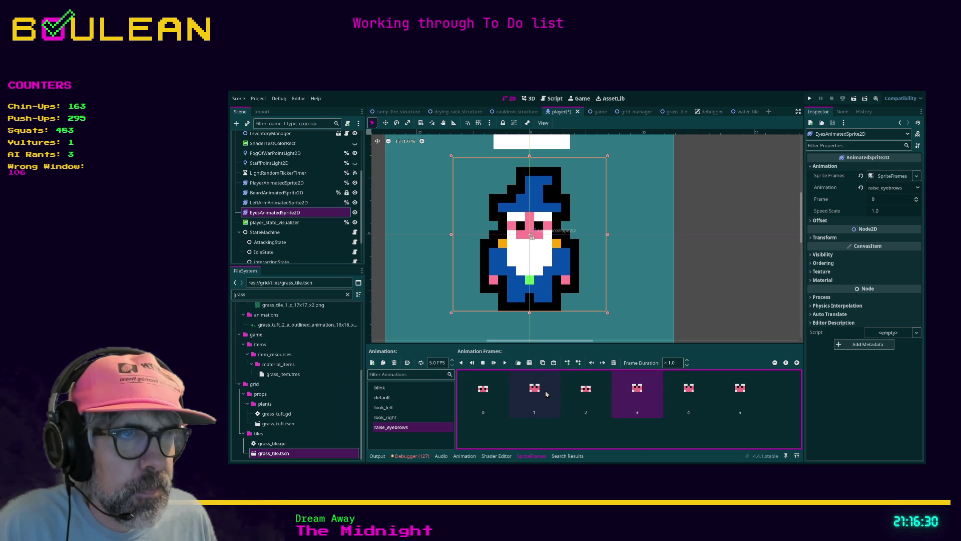
left_click(589, 392)
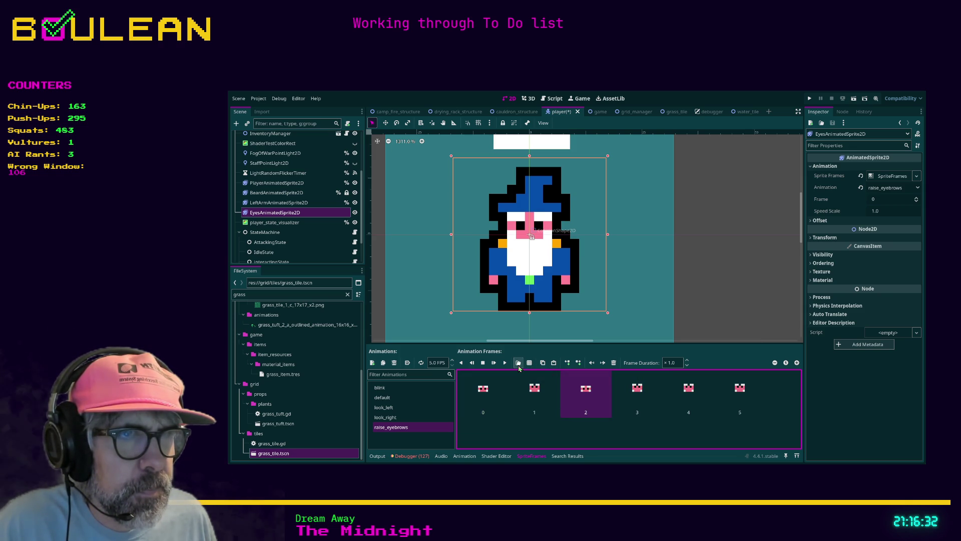
left_click(542, 362)
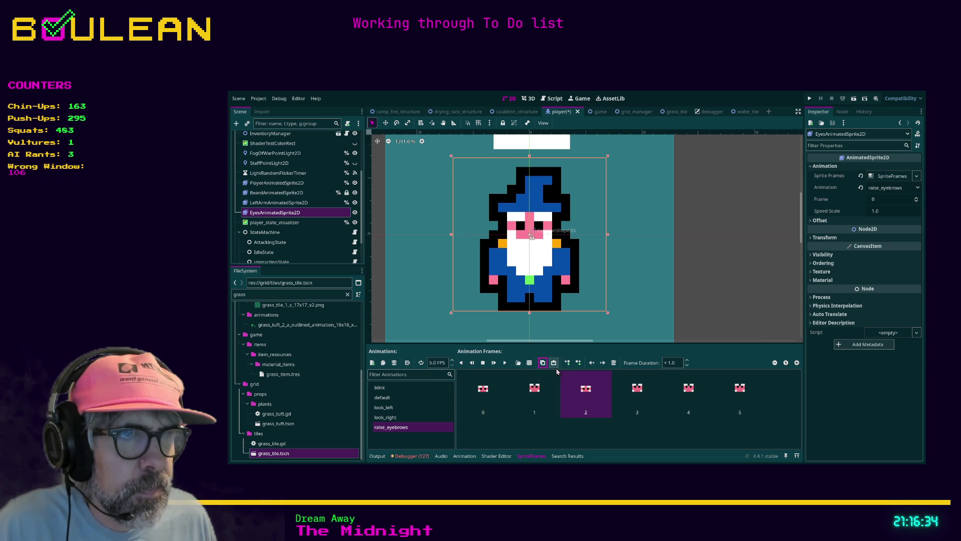
left_click(626, 391)
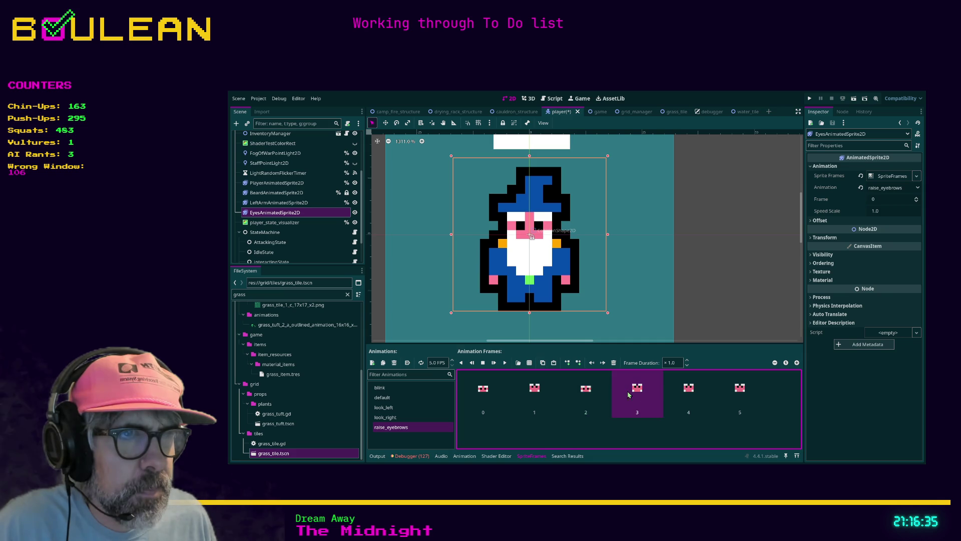
left_click(554, 364)
left_click(553, 364)
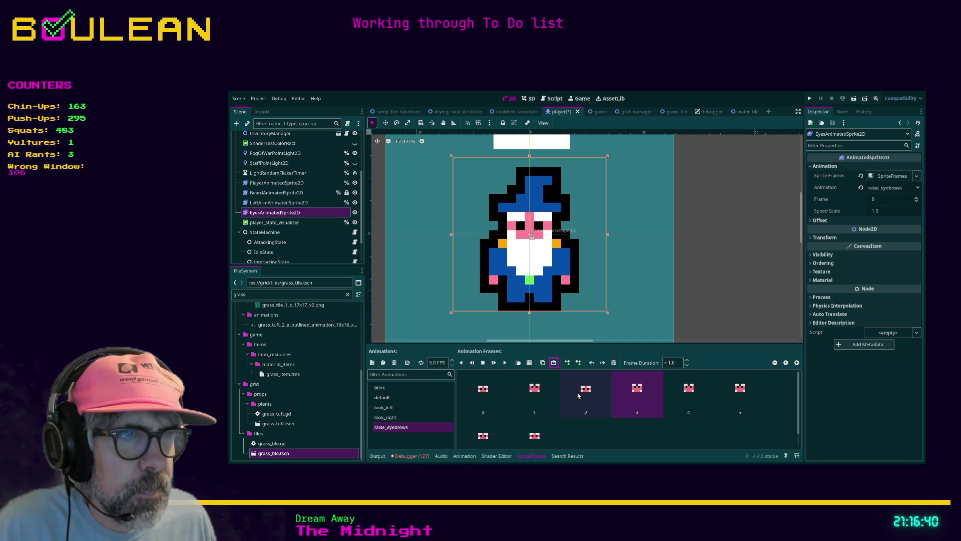
left_click_drag(532, 441, 670, 395)
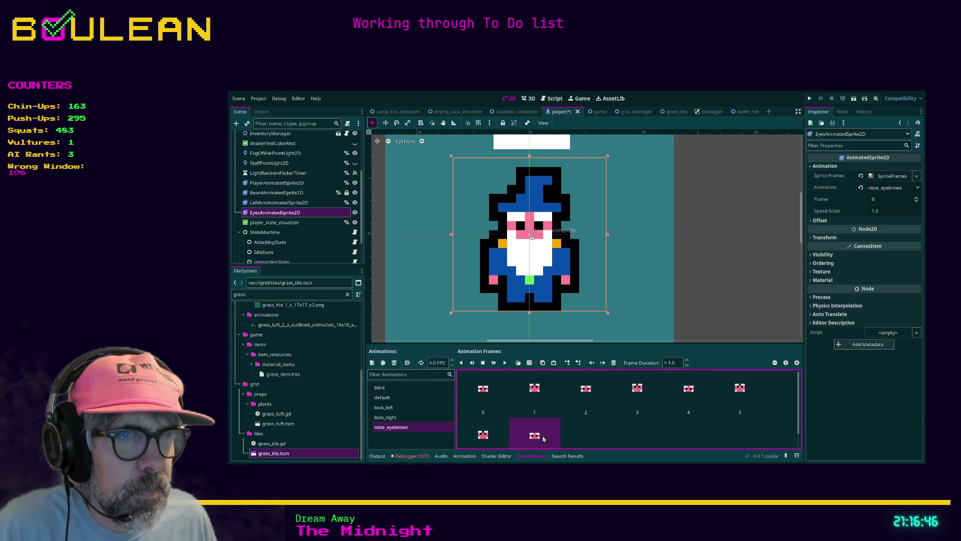
left_click(554, 364)
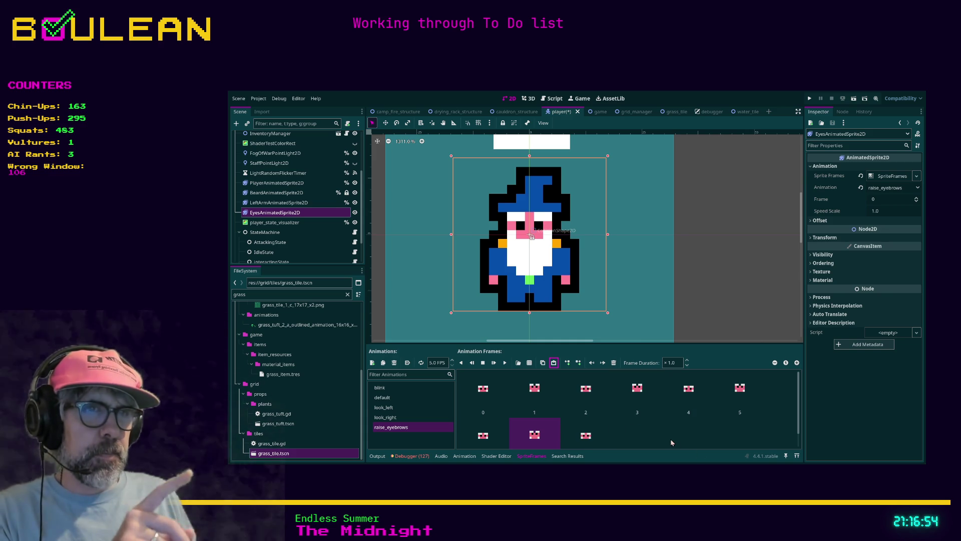
left_click(651, 435)
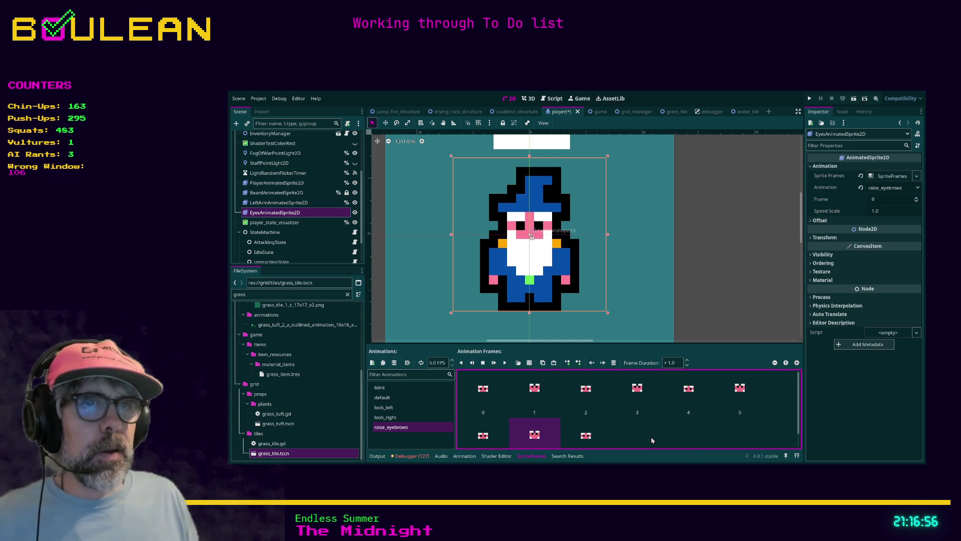
Preview raise_eyebrows, delete surplus frames 7 and 8, and begin editing frame 1's duration
left_click(483, 362)
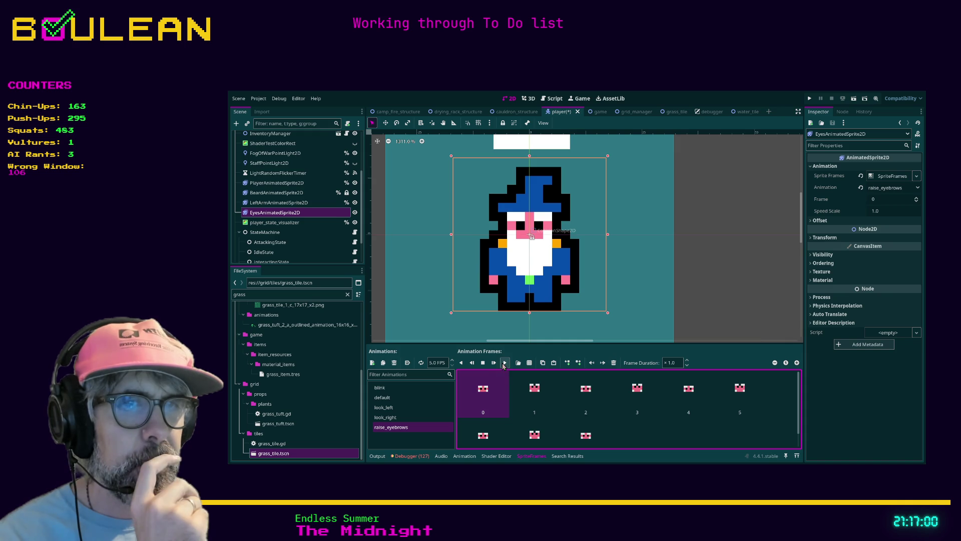
left_click(504, 363)
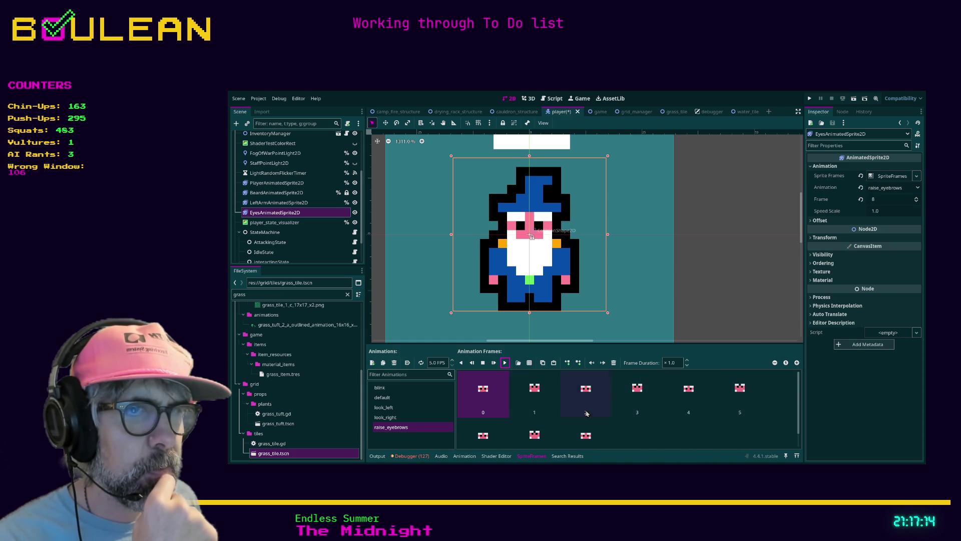
left_click(535, 433)
left_click(586, 433, "shift")
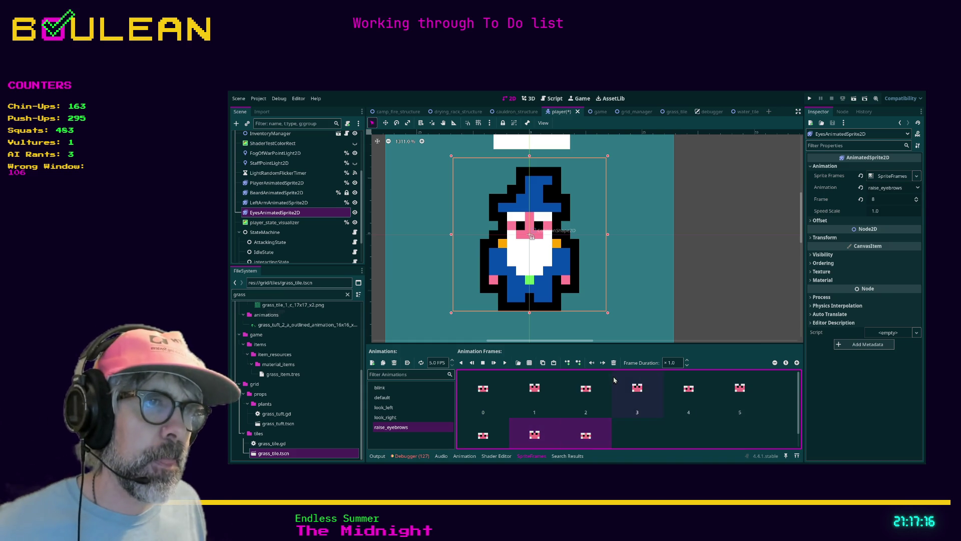
left_click(613, 362)
left_click(533, 396)
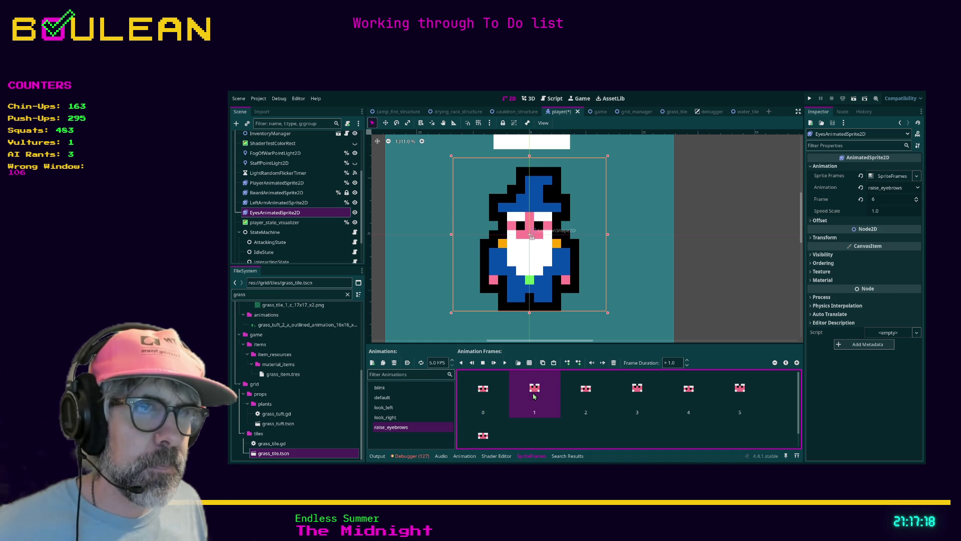
left_click(672, 362)
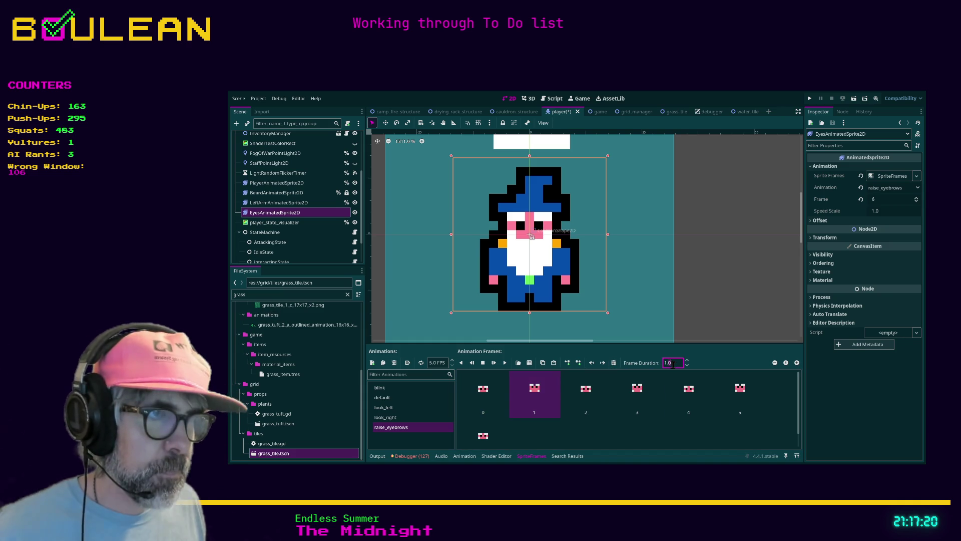
Enter new frame durations, giving frame 5 a ×0.3 duration
type("3")
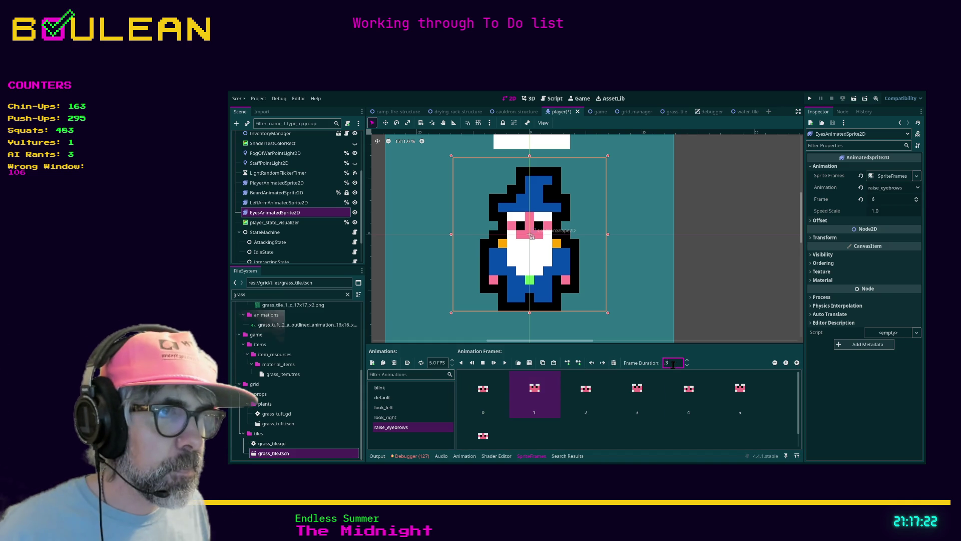
left_click(640, 386)
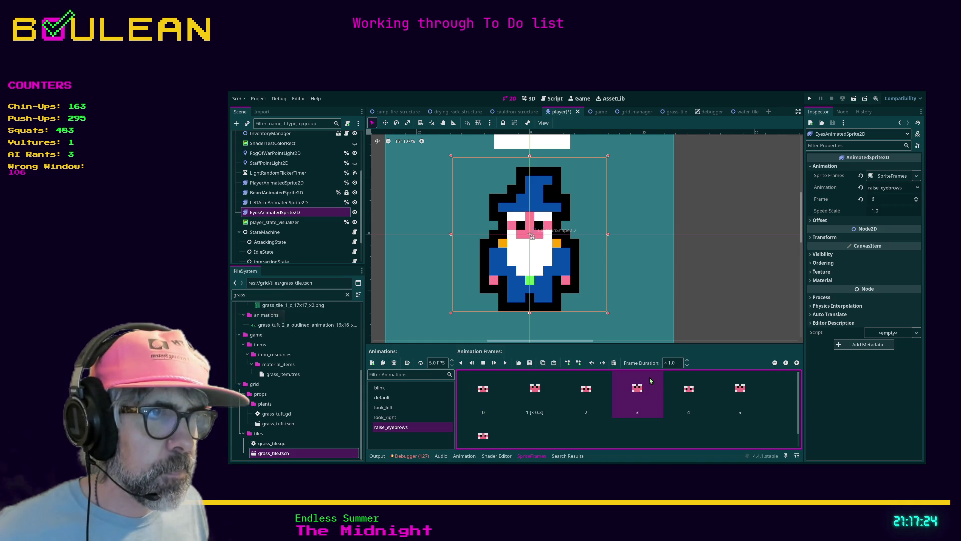
left_click(667, 362)
type(".3")
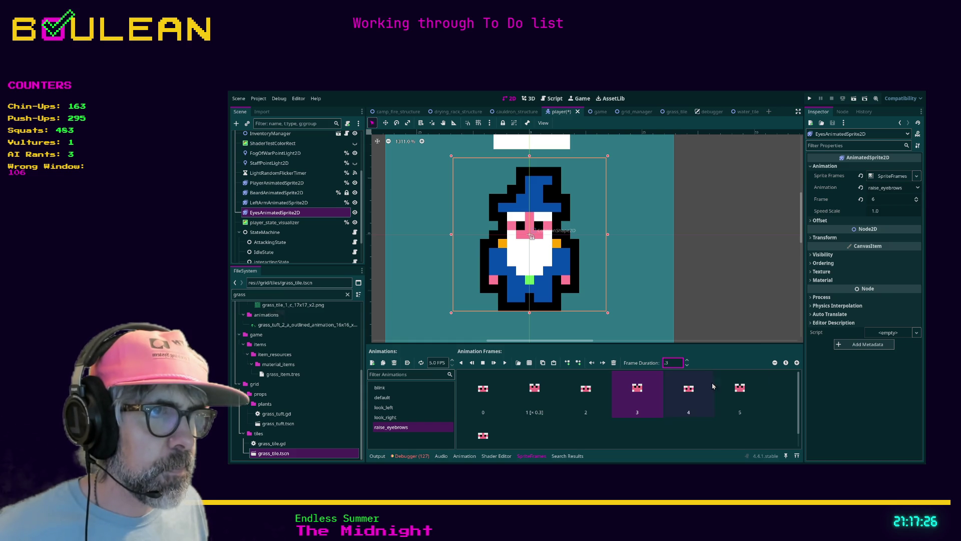
left_click(746, 390)
left_click(673, 363)
type("0.3")
left_click(634, 389)
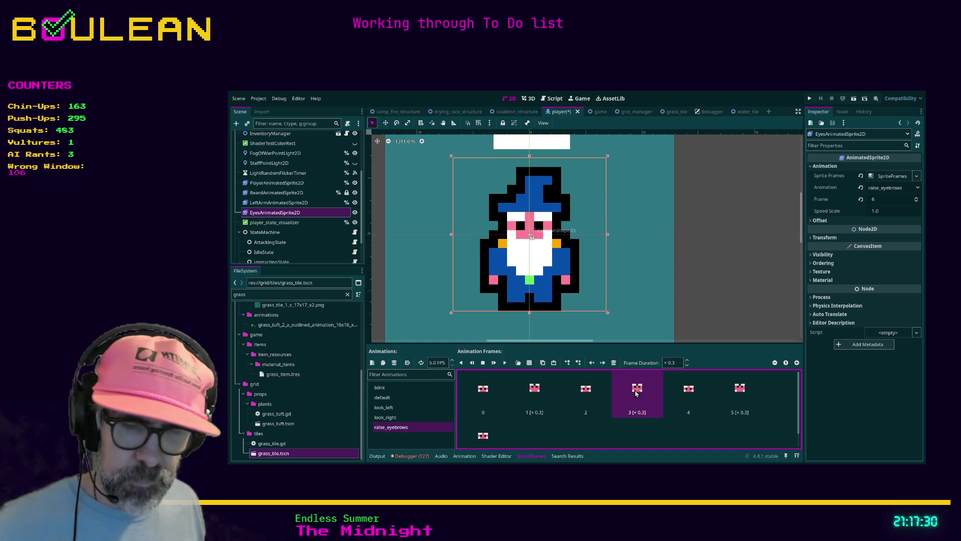
Preview the raise_eyebrows animation from the first frame several times
left_click(488, 392)
left_click(505, 363)
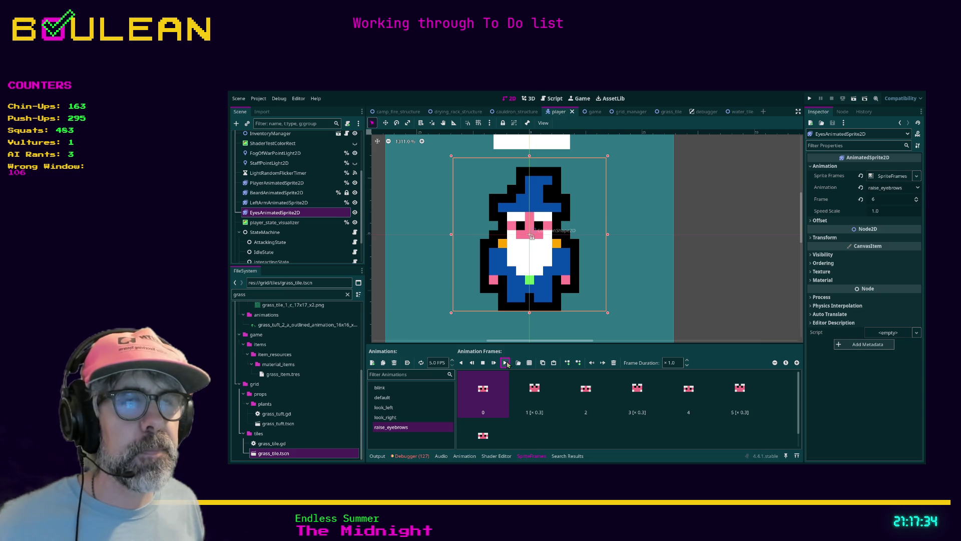
left_click(505, 363)
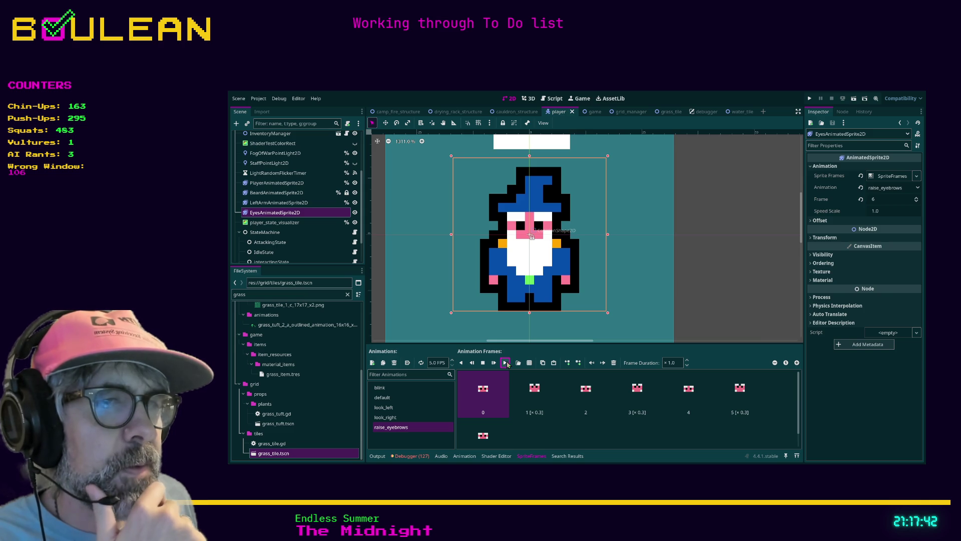
left_click(507, 364)
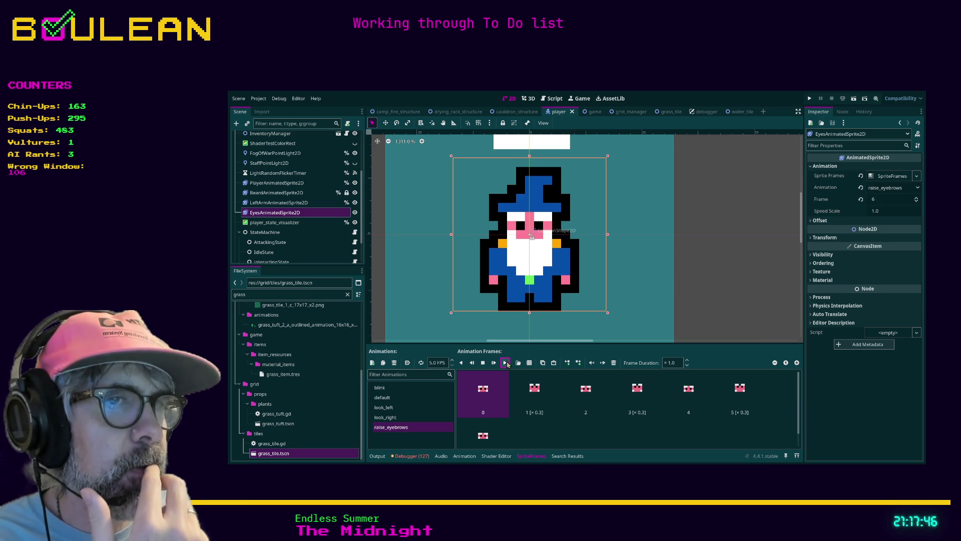
left_click(507, 364)
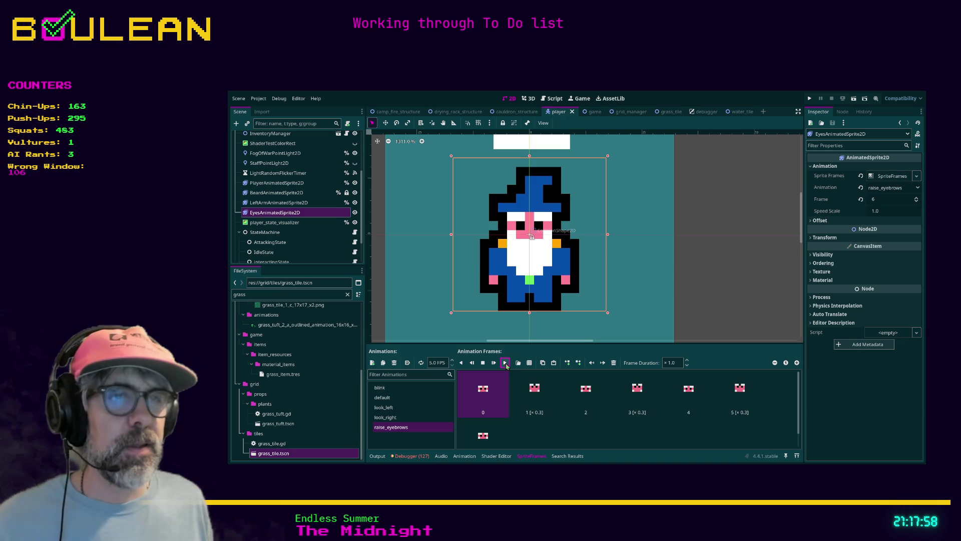
Set frame 1 to ×0.4 and frame 3 to ×0.2, then preview the new timing
left_click(536, 389)
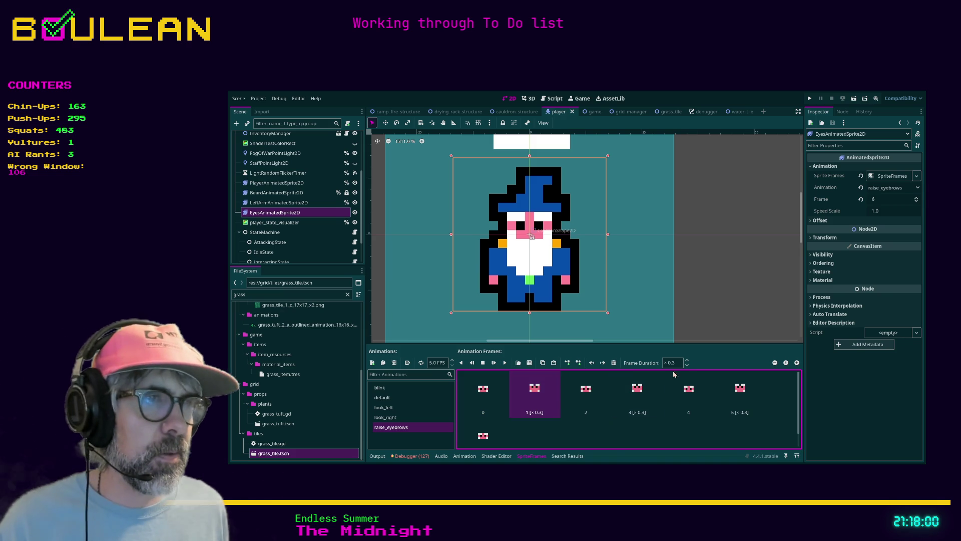
left_click(686, 362)
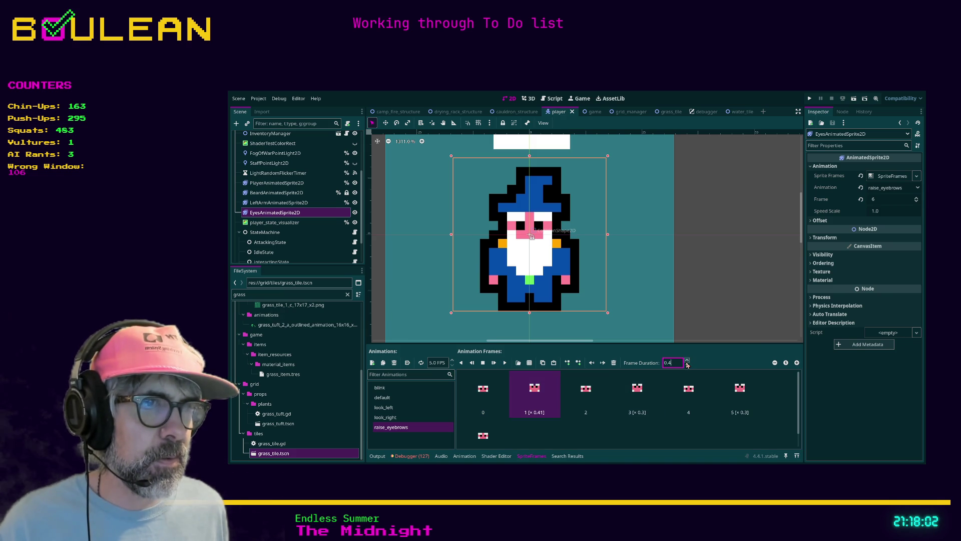
left_click(639, 399)
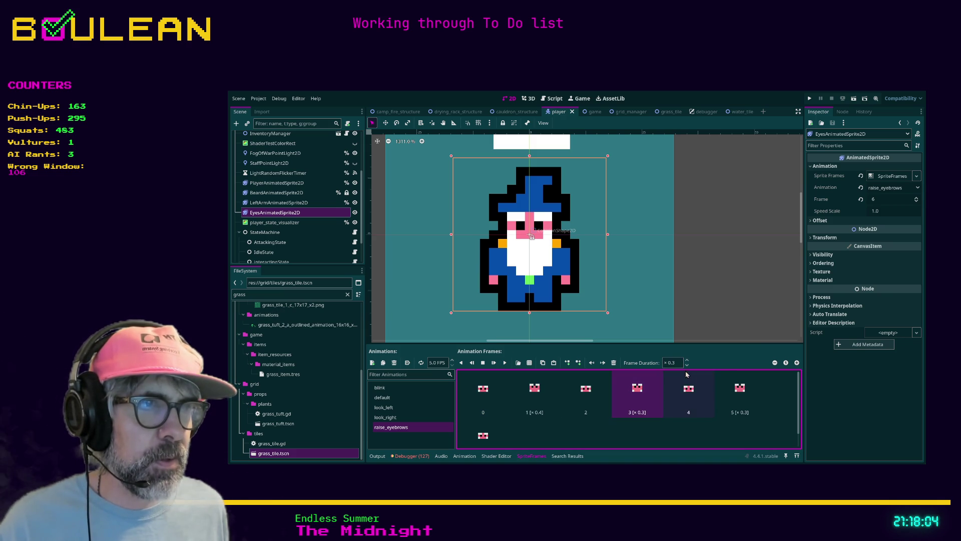
left_click(686, 365)
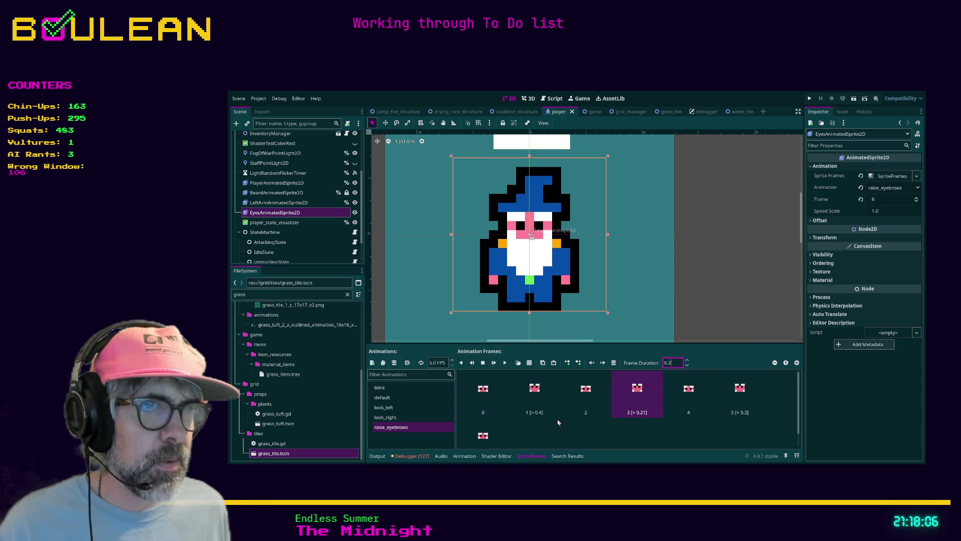
left_click(736, 393)
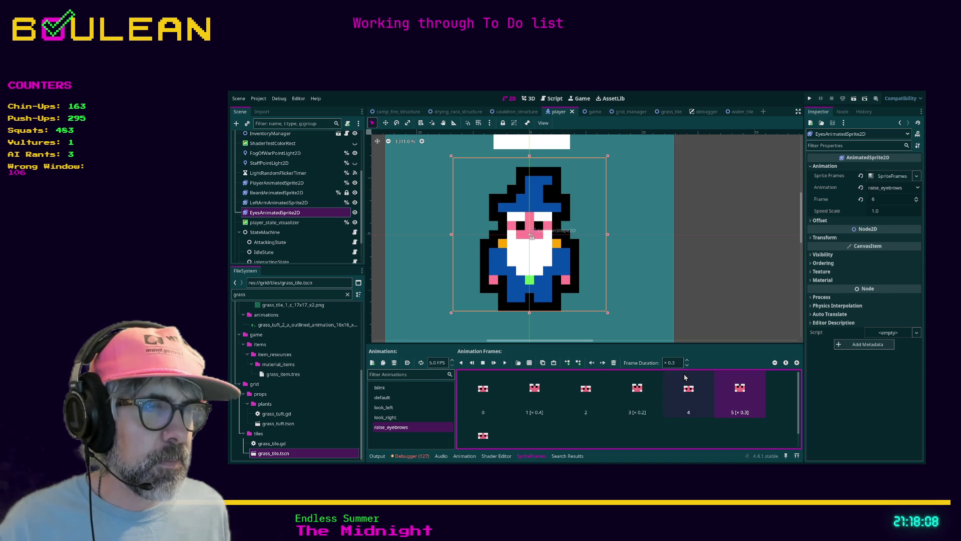
left_click(536, 396)
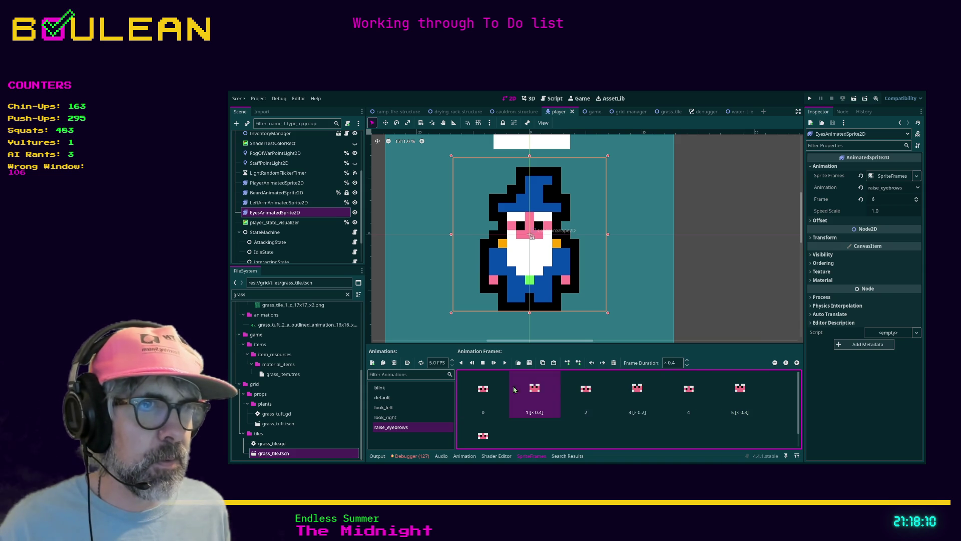
left_click(501, 373)
left_click(506, 364)
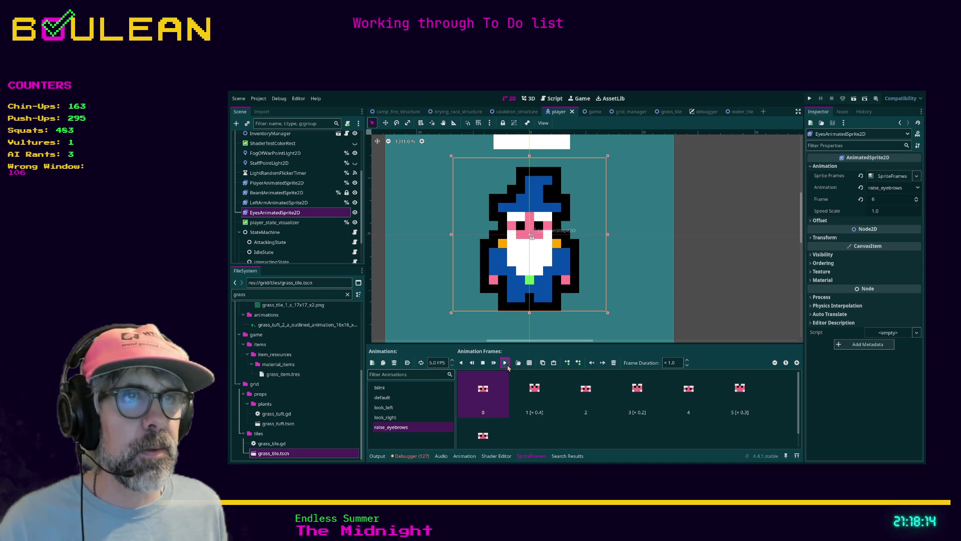
left_click(534, 393)
left_click(624, 387)
left_click(737, 394)
left_click(497, 398)
left_click(504, 362)
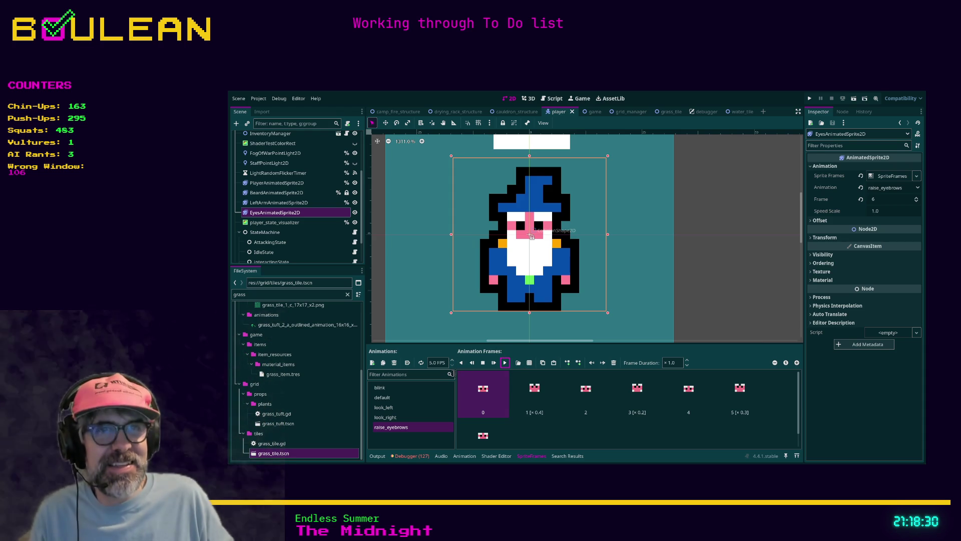
left_click(582, 294)
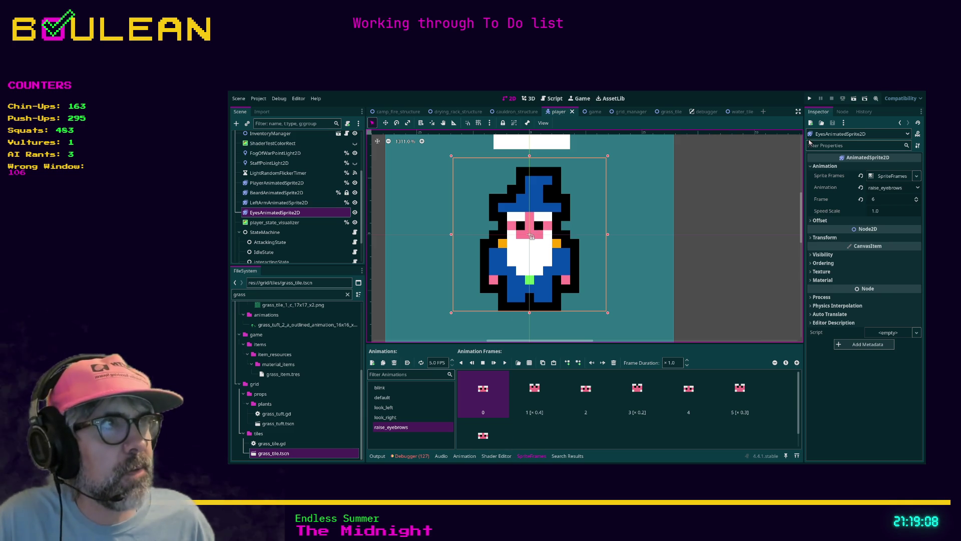
key("alt+Tab")
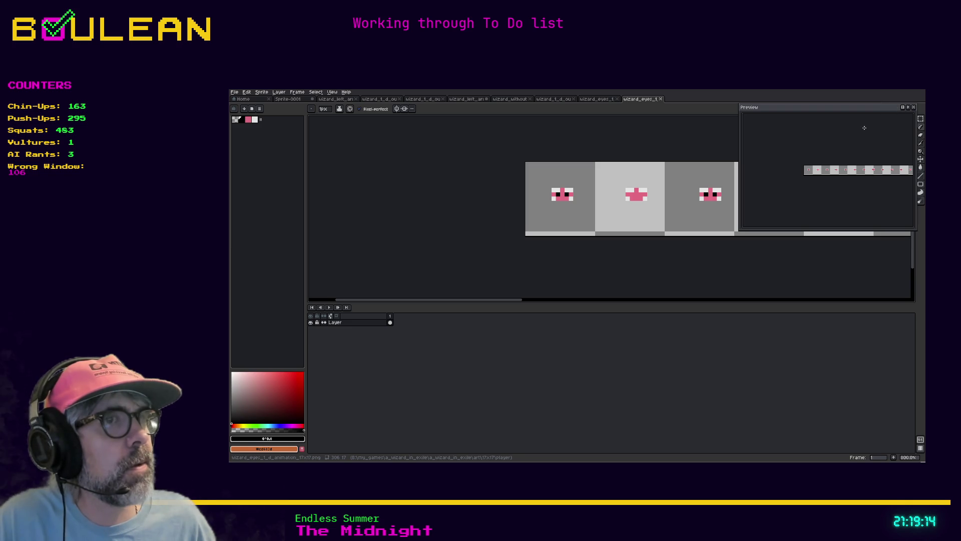
Open the wizard eyes sprite and compare frames 17 and 18, ending on frame 18
left_click(602, 102)
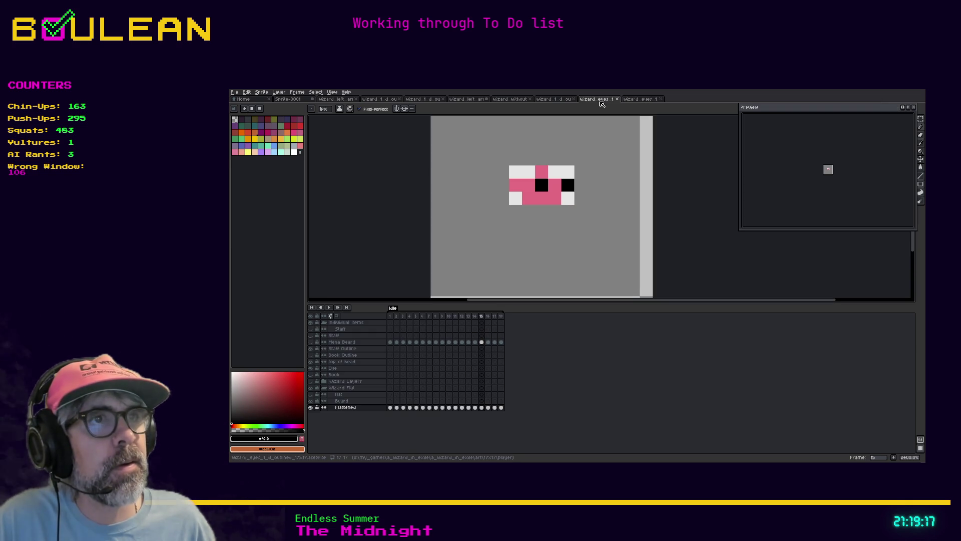
left_click(501, 317)
left_click(499, 318)
left_click(503, 318)
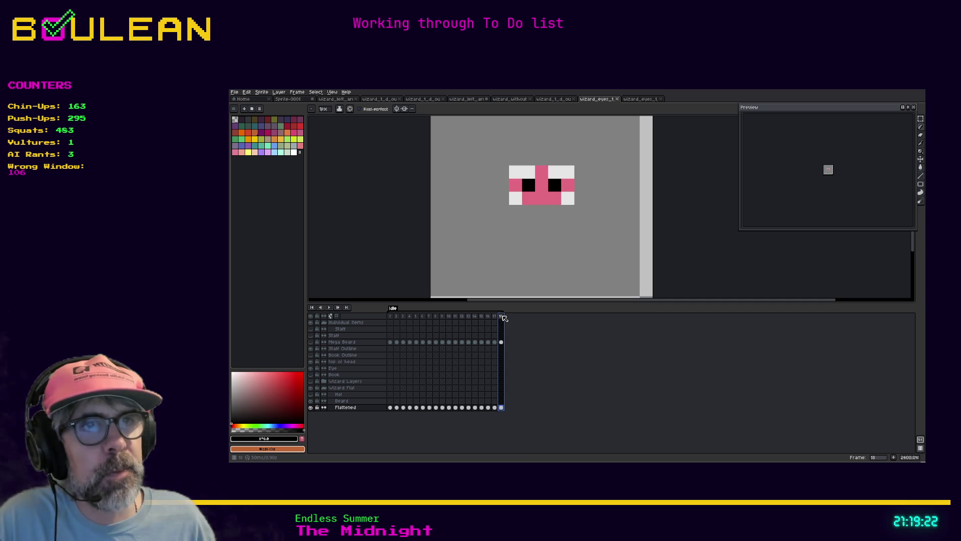
left_click(495, 318)
left_click(501, 318)
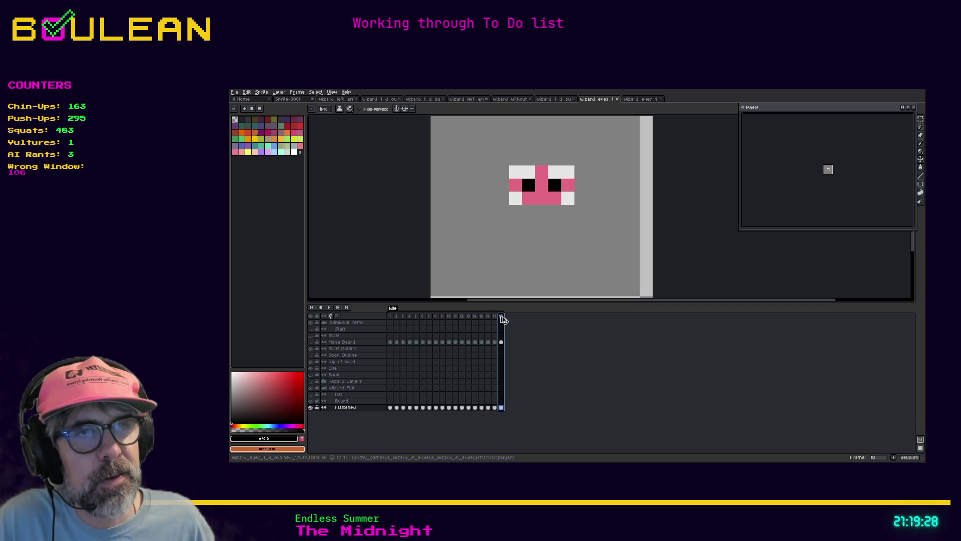
left_click(496, 316)
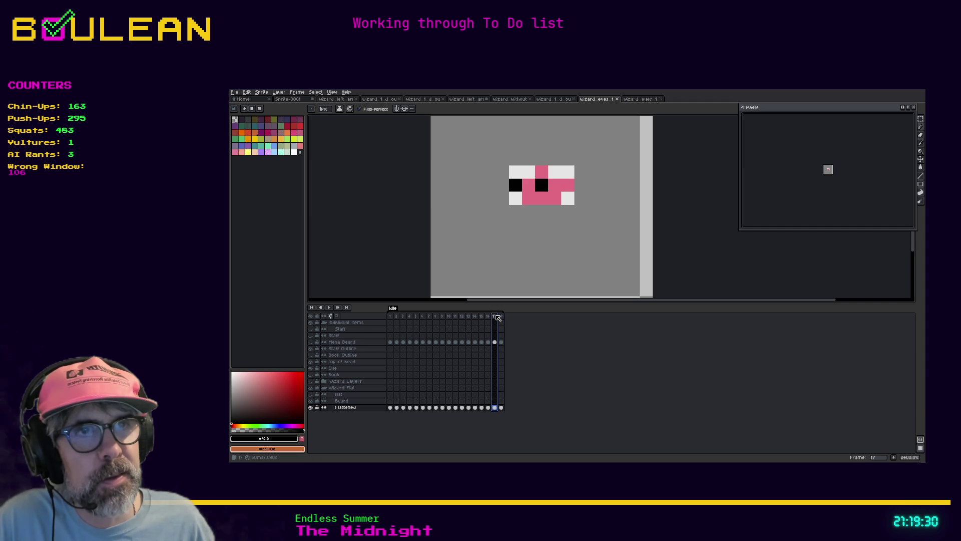
left_click(501, 317)
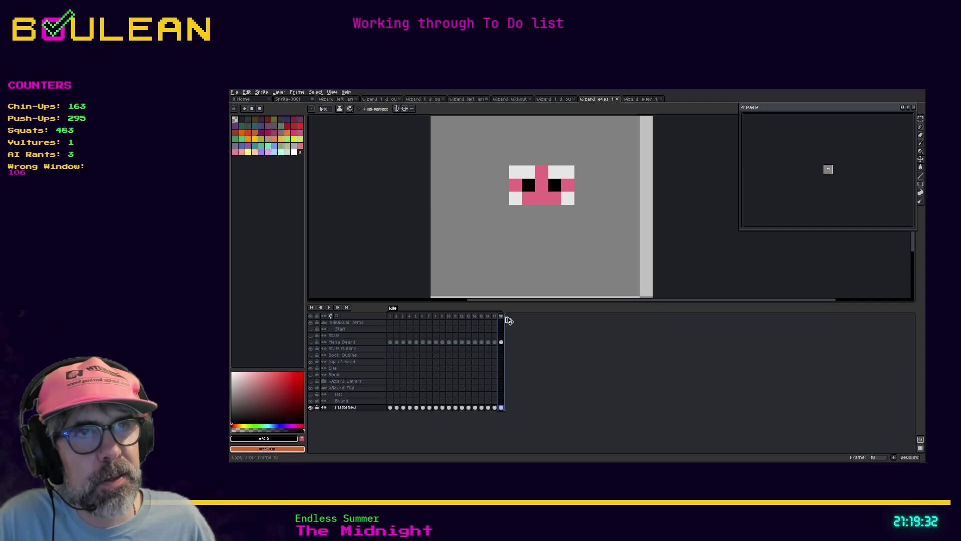
Add two new frames after frame 18 with Alt+N and step through frames 17 to 19
key("alt+n")
key("alt+n")
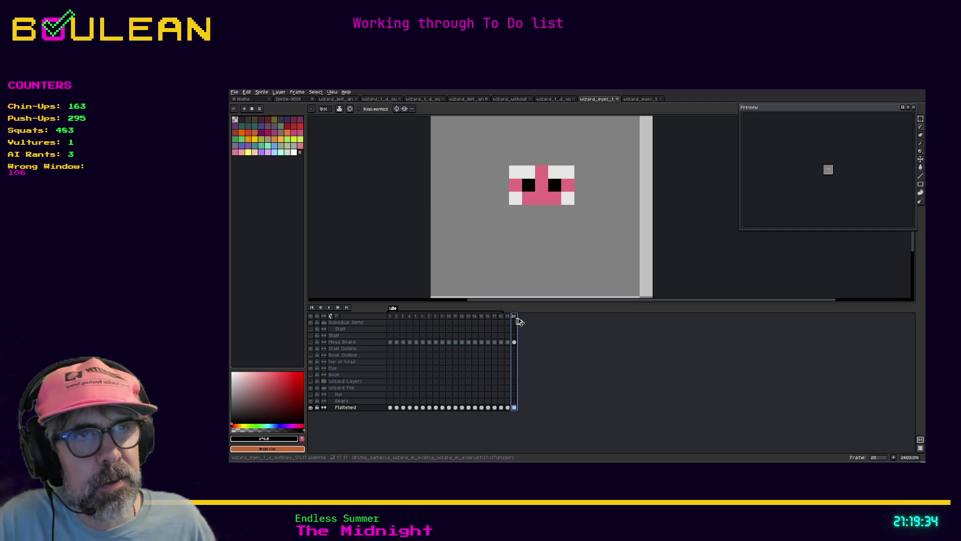
key("alt+n")
key("alt+n")
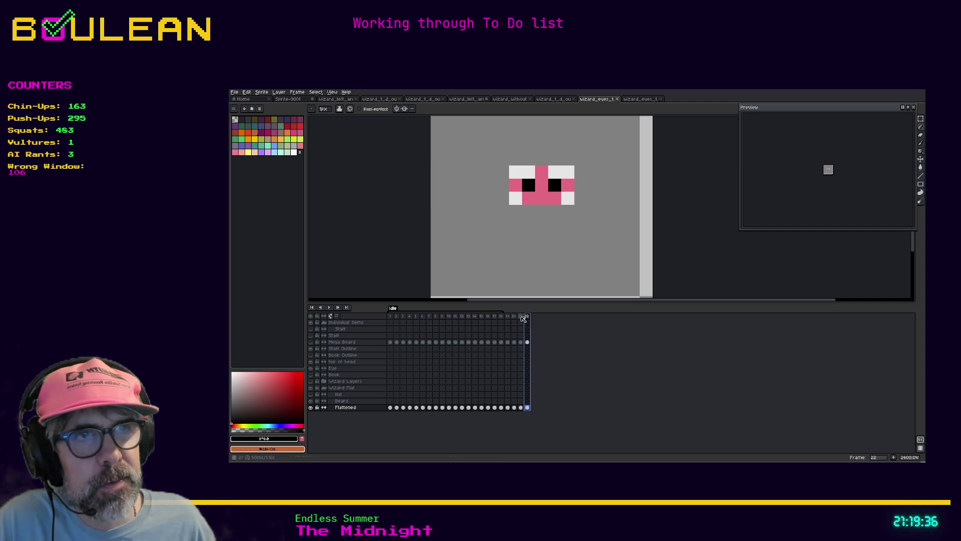
left_click(508, 319)
left_click(502, 317)
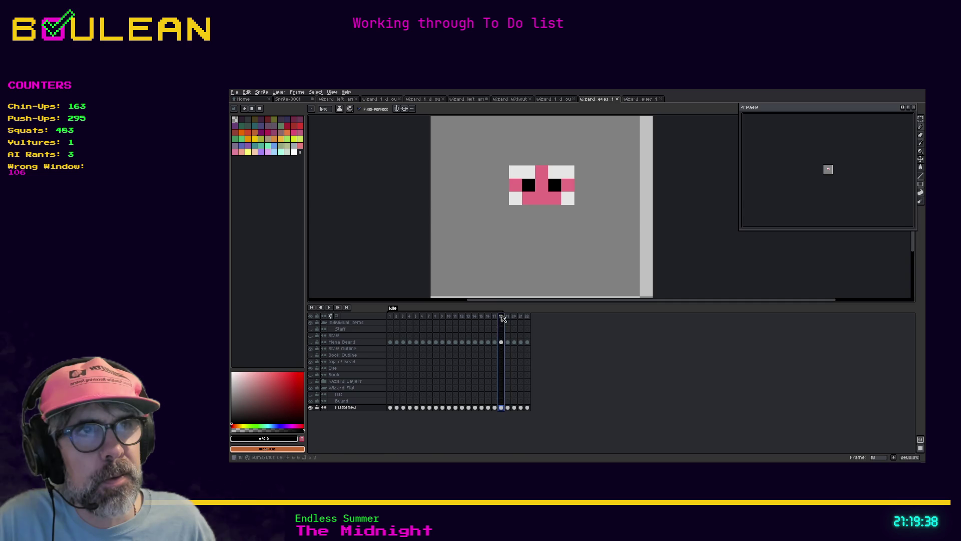
left_click(508, 317)
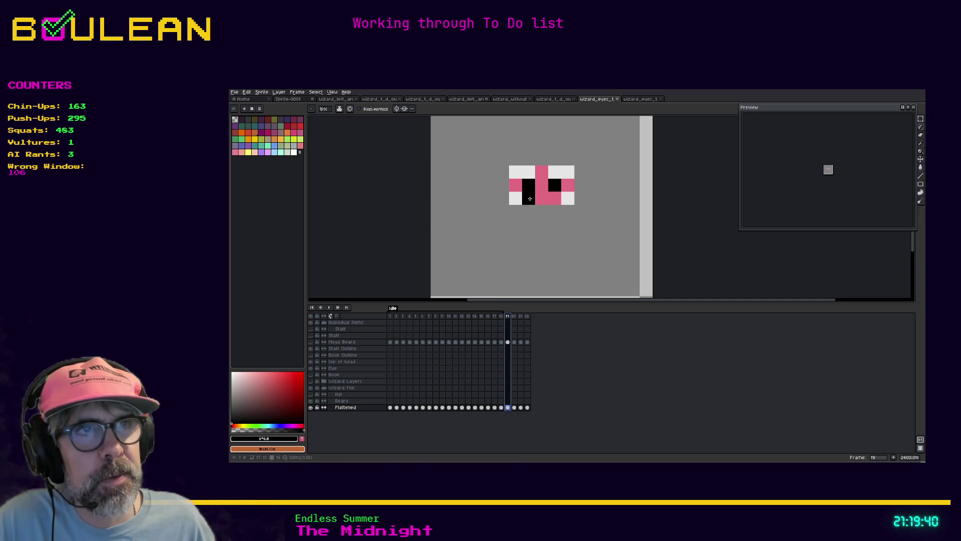
left_click(501, 320)
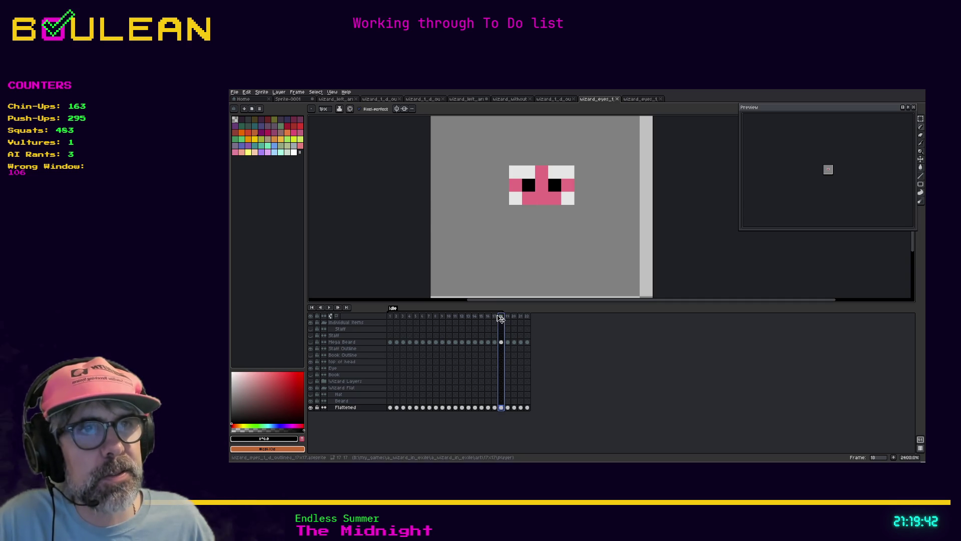
key("Left")
left_click(502, 318)
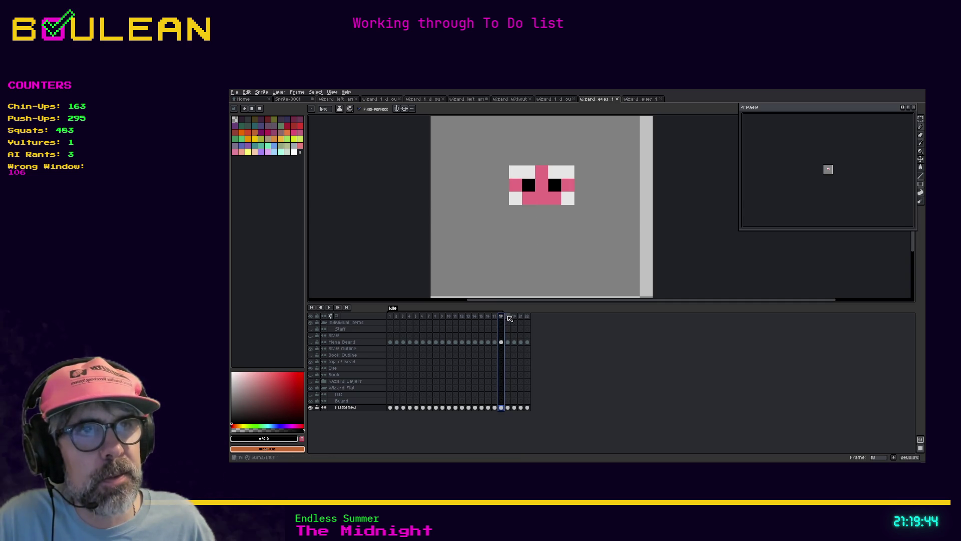
left_click(508, 318)
On frame 19, paint white pixels above the left eye and redraw the left pupil higher
key("i")
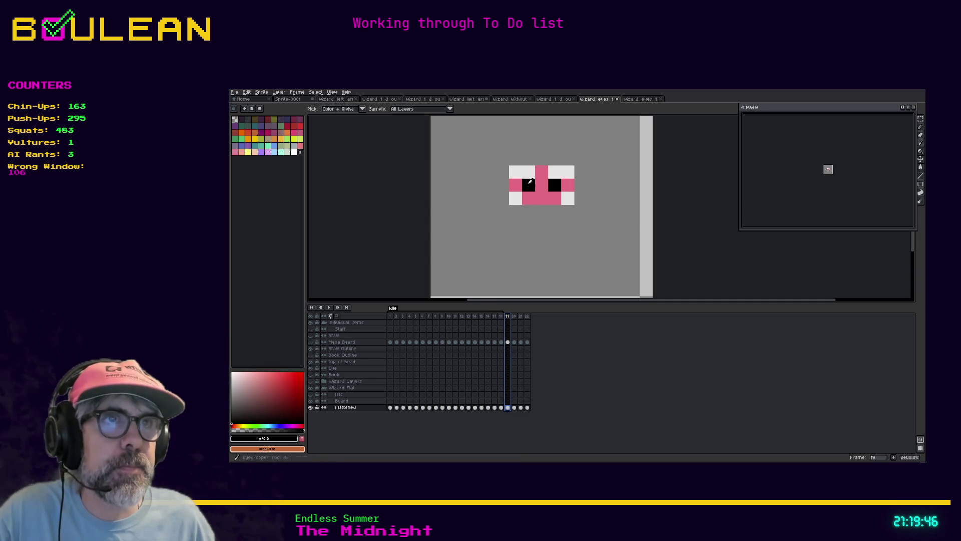
left_click(524, 171)
key("b")
mouse_move(516, 159)
left_mouse_down()
mouse_move(528, 159)
mouse_move(528, 172)
left_mouse_up()
key("i")
left_click(541, 183)
key("b")
key("i")
left_click(529, 181)
key("b")
left_click(529, 171)
key("i")
left_click(542, 186)
key("b")
left_click(531, 188)
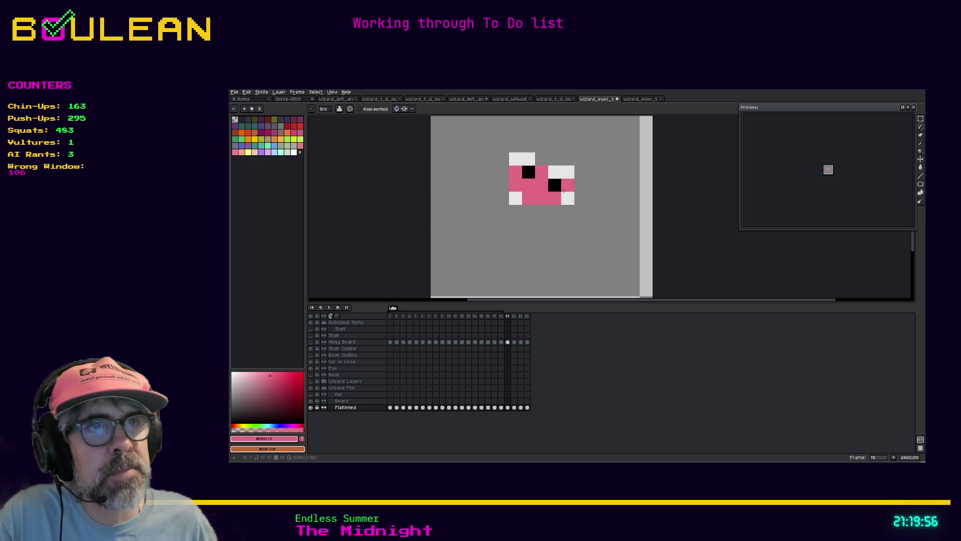
Correct frame 19's left pupil by covering the raised spot in pink and redrawing it in black
key("i")
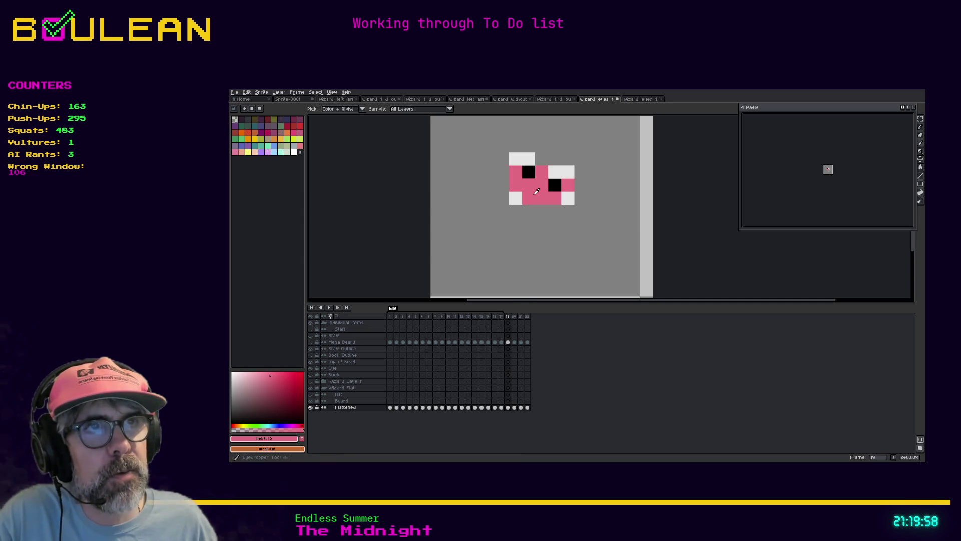
key("b")
left_click(529, 172)
key("i")
left_click(552, 181)
key("b")
left_click(529, 184)
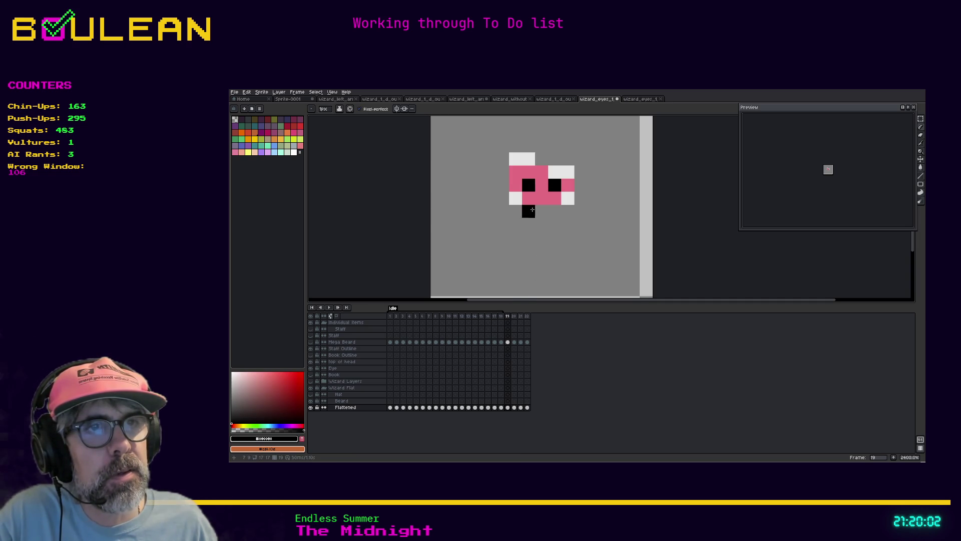
On frame 20, add white pixels atop the left eye with pink beneath them
left_click(514, 316)
key("i")
left_click(524, 162)
key("b")
left_click(515, 159)
key("i")
left_click(543, 173)
key("b")
left_click(512, 174)
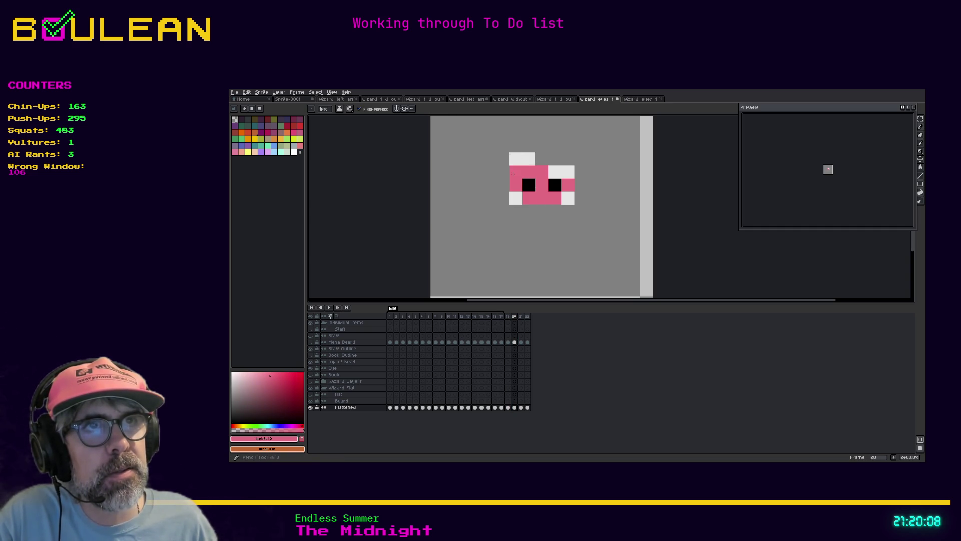
Make frame 20's left pupil two pixels tall
key("i")
left_click(529, 185)
key("b")
left_click(528, 172)
key("i")
left_click(543, 199)
key("b")
On frame 21, paint white pixels above the right eye and pink beside it
left_click(508, 317)
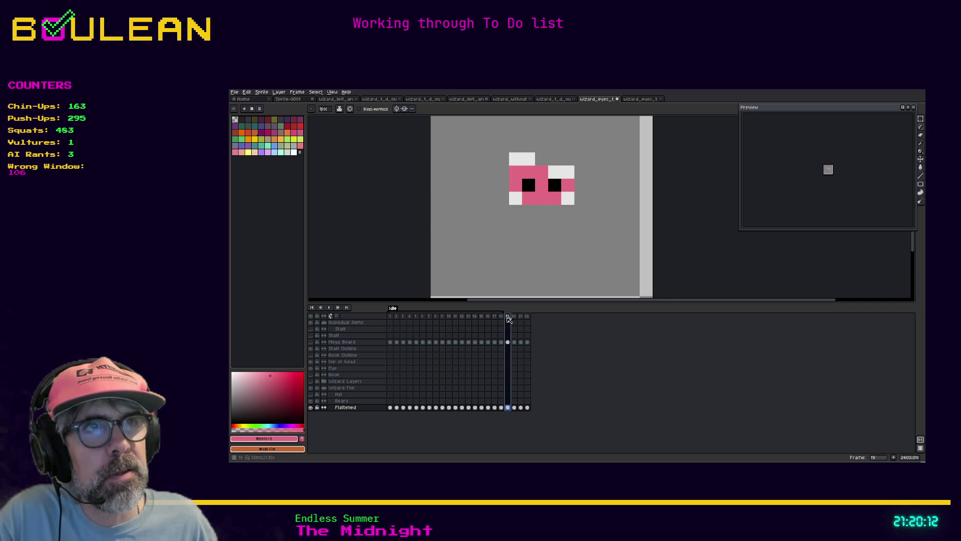
left_click(514, 317)
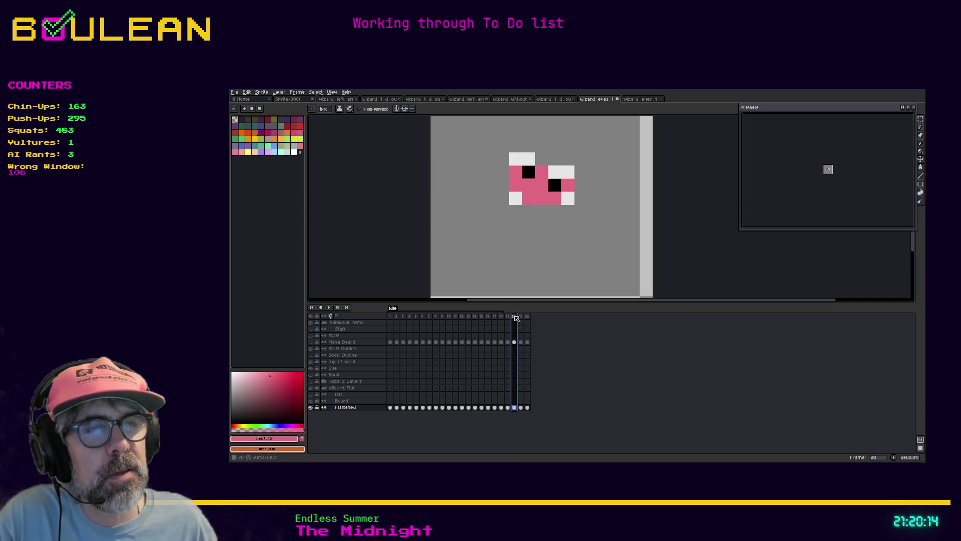
left_click(520, 316)
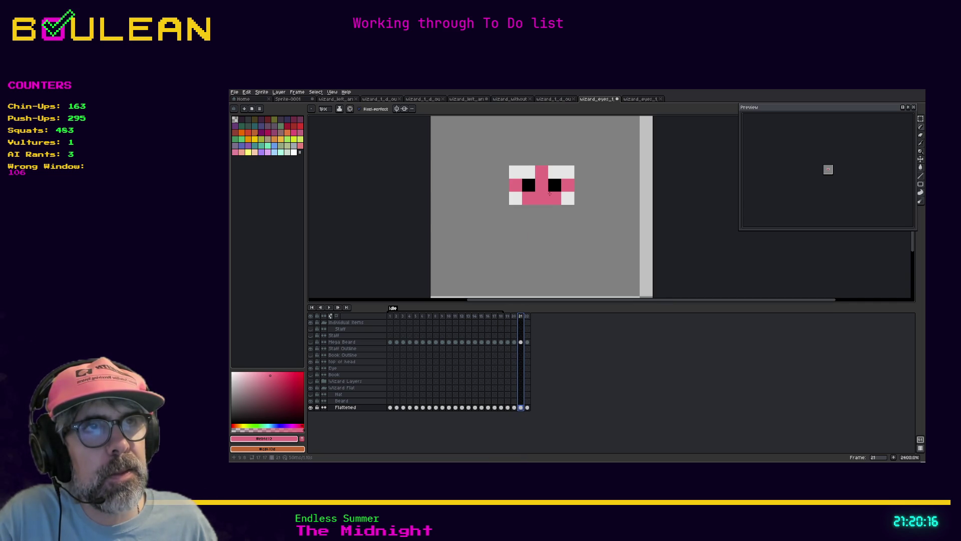
left_click(561, 175, "alt")
left_click(554, 159)
left_click(568, 160)
left_click(567, 185, "alt")
left_click(566, 174)
left_click(555, 172)
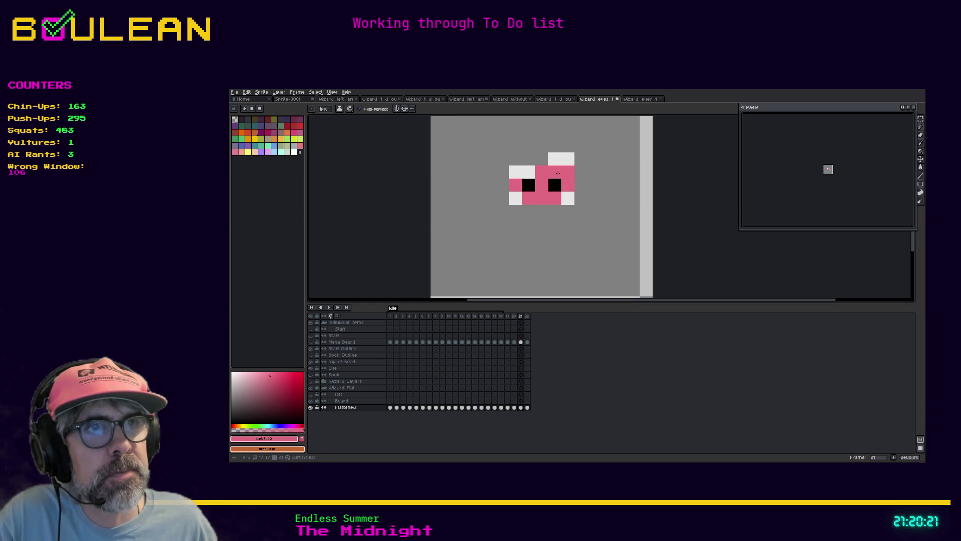
On frame 22, add white above the right eye and raise its pupil one pixel
left_click(527, 315)
left_click(568, 159, "alt")
left_click(558, 159)
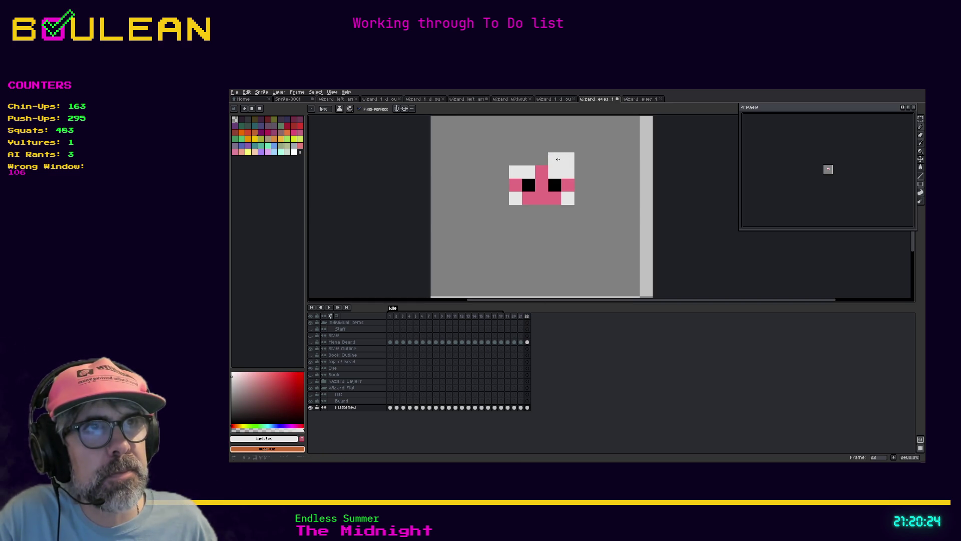
left_click(568, 172, "alt")
left_click(554, 173)
left_click(555, 184, "alt")
left_click(555, 172)
left_click(568, 185, "alt")
left_click(554, 185)
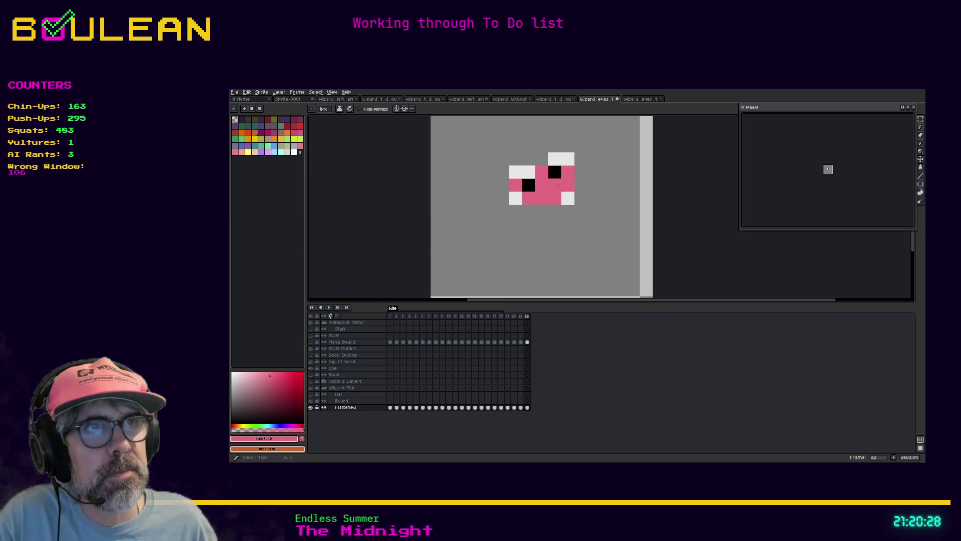
Reorder frame 20 to follow frame 21 and play the eye animation loop
left_click(508, 317)
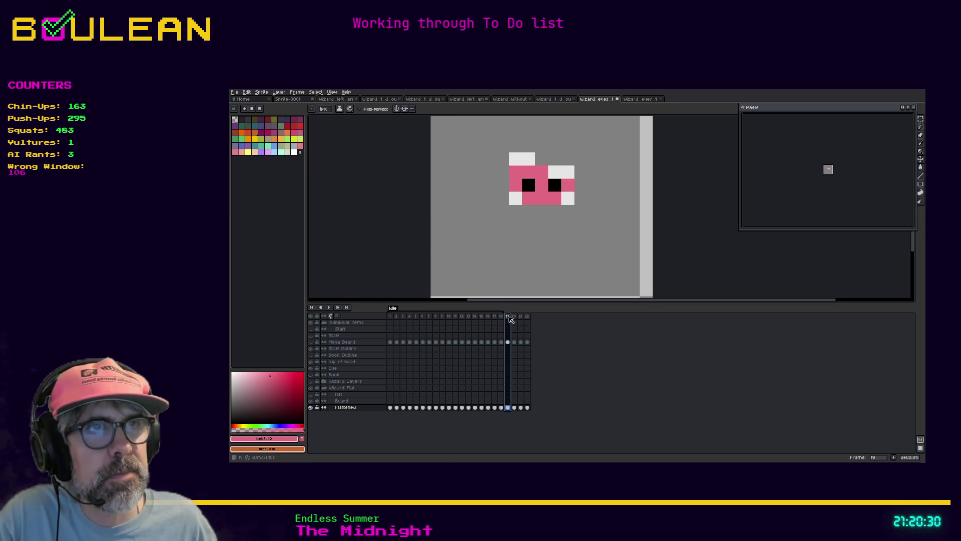
left_click(511, 317)
left_click(520, 317)
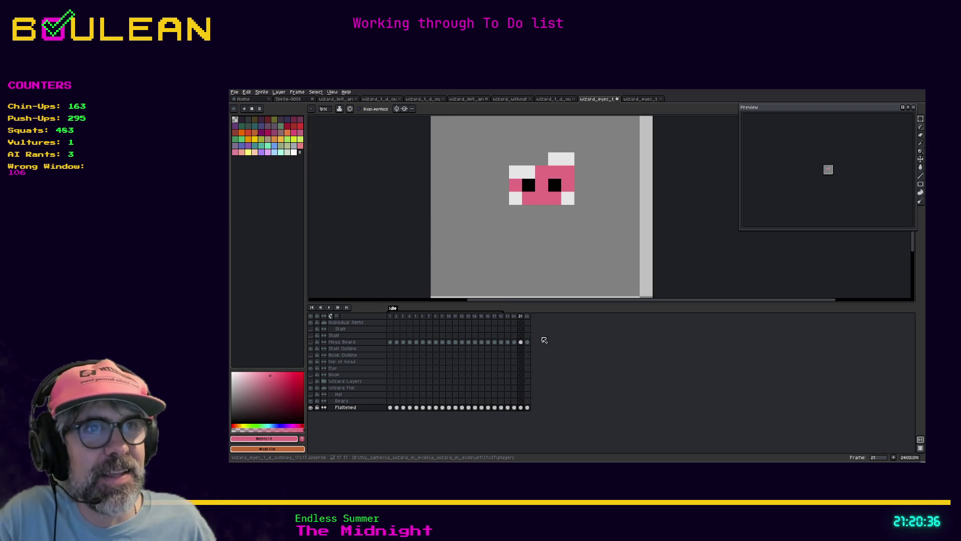
left_click(515, 316)
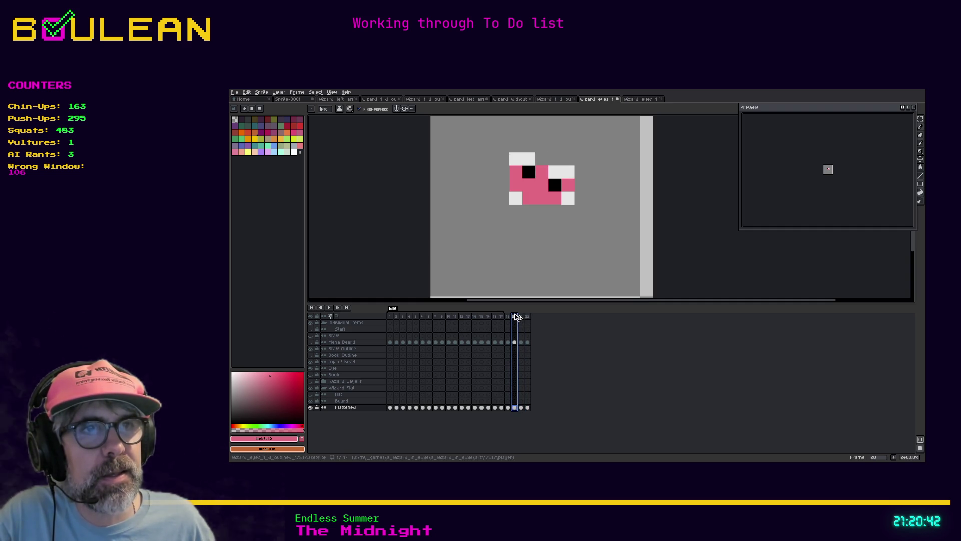
left_click_drag(524, 318, 525, 318)
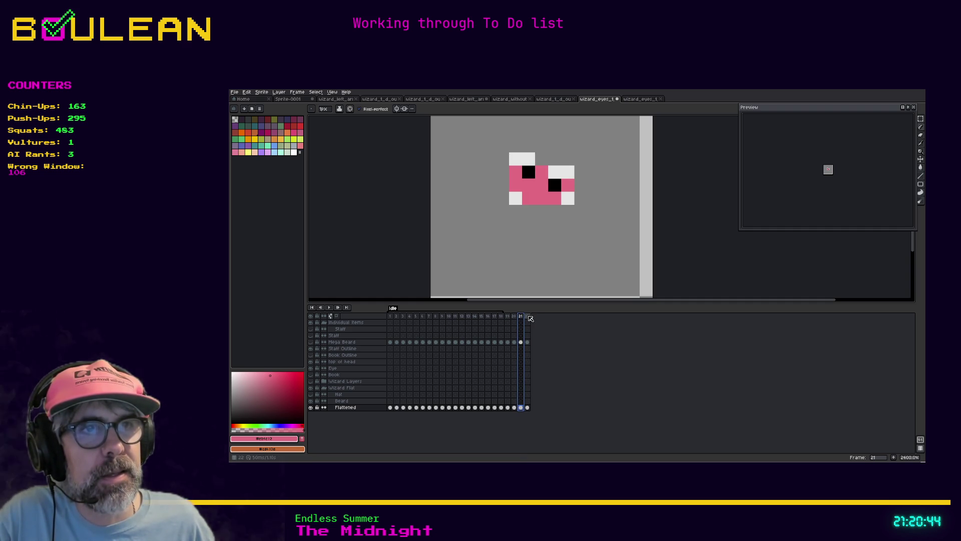
left_click(529, 318)
key("Return")
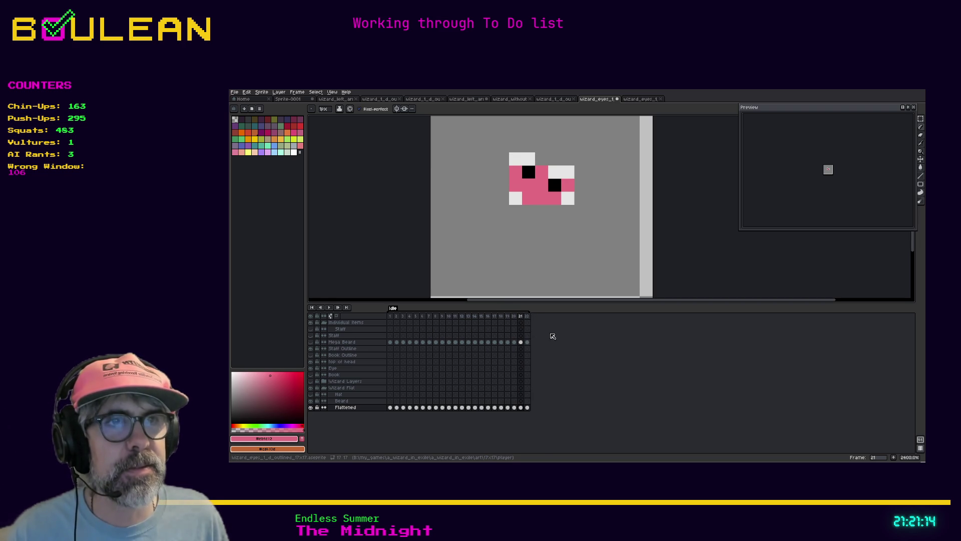
key("Left")
key("Left")
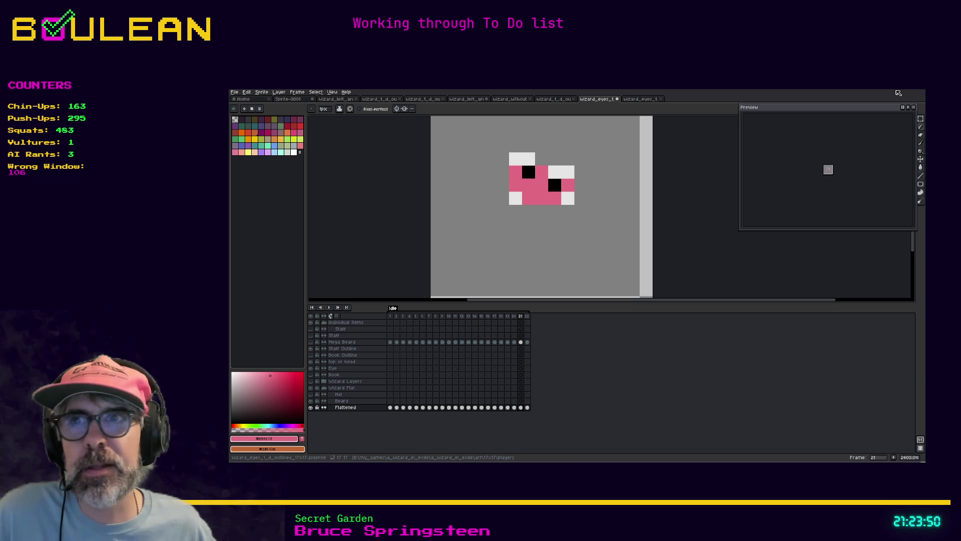
Undo a stray pink pixel on the eye and return to frame 1
left_click(555, 171)
key("ctrl+z")
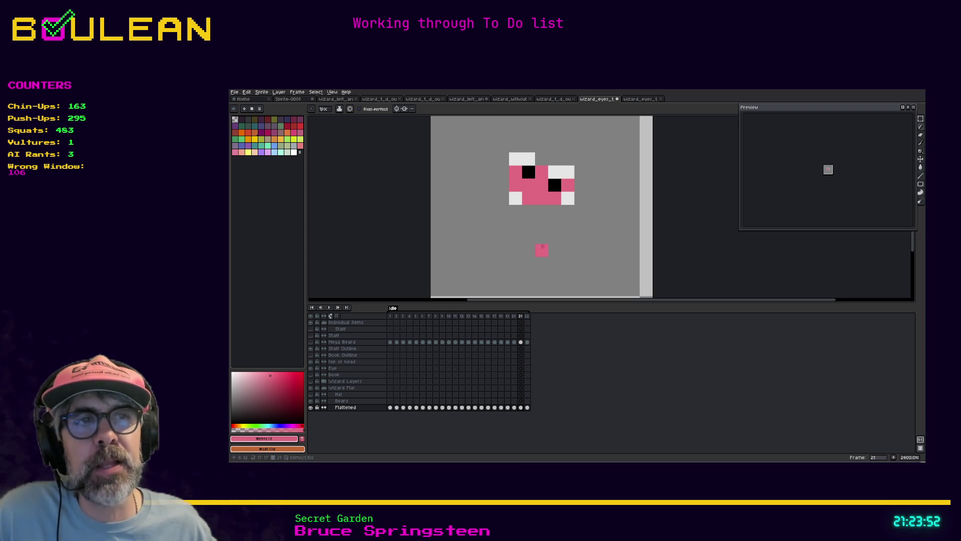
left_click(528, 318)
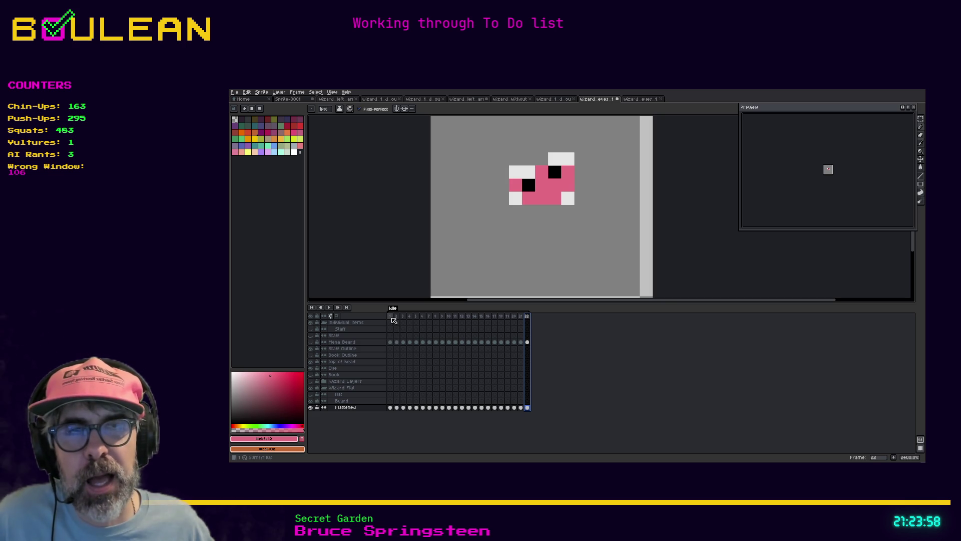
left_click(391, 316)
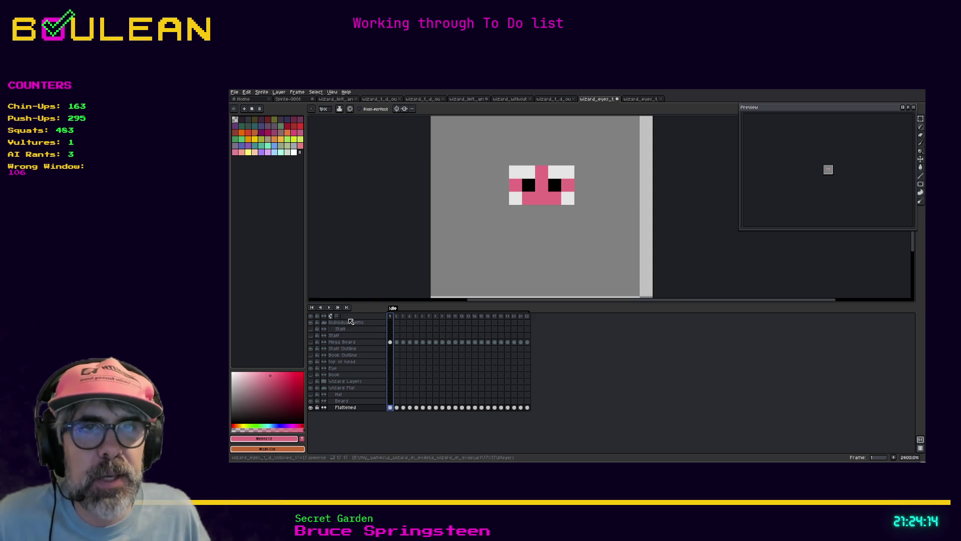
Play the animation at a slower playback speed, then stop and select frame 22
left_click(329, 308)
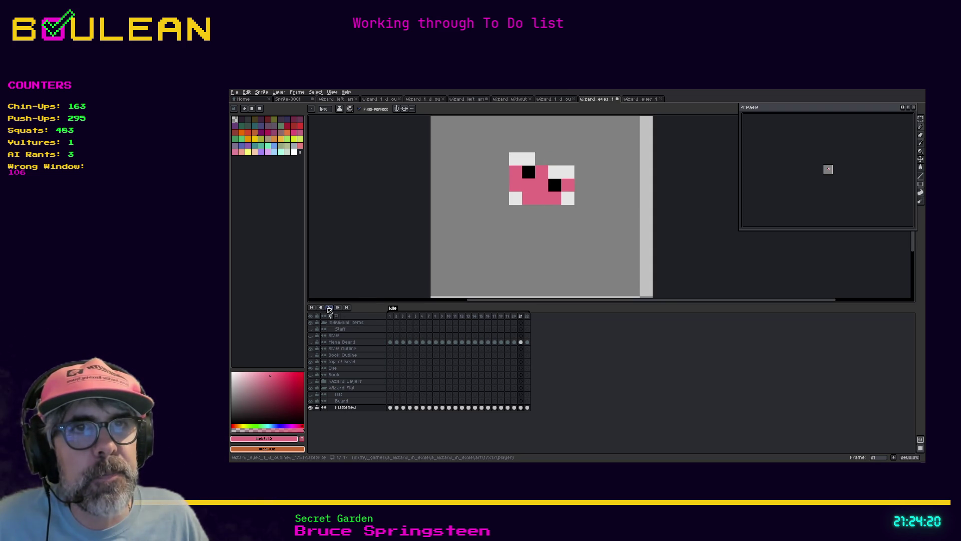
right_click(330, 309)
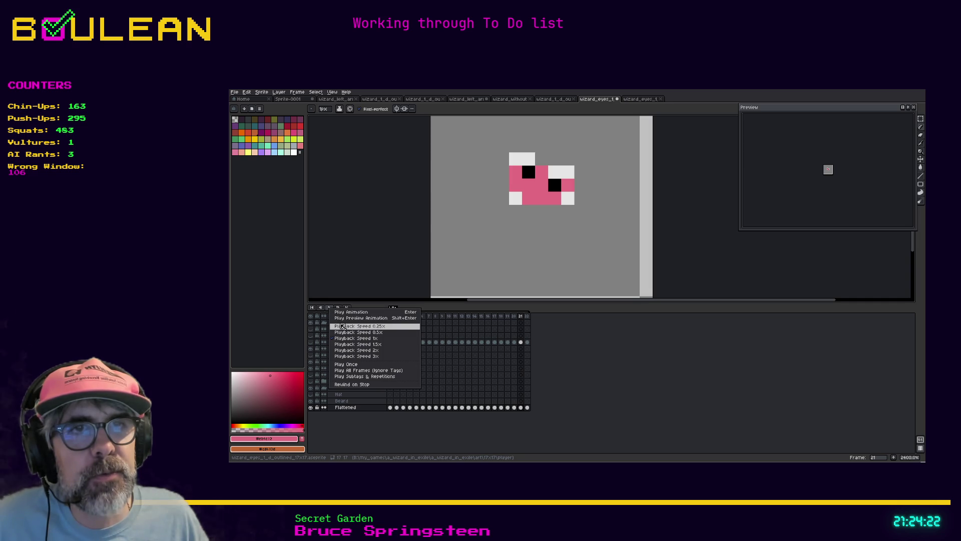
left_click(350, 326)
left_click(330, 308)
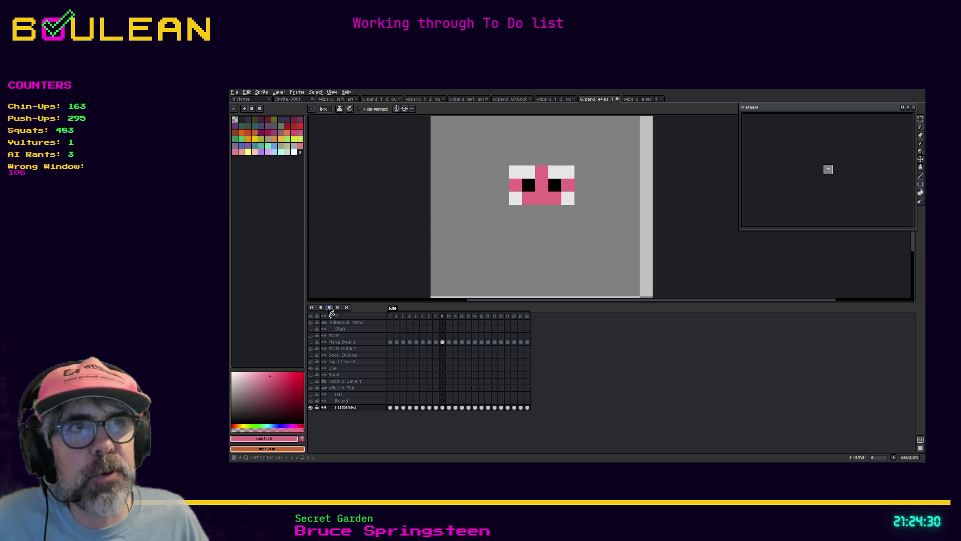
left_click(329, 308)
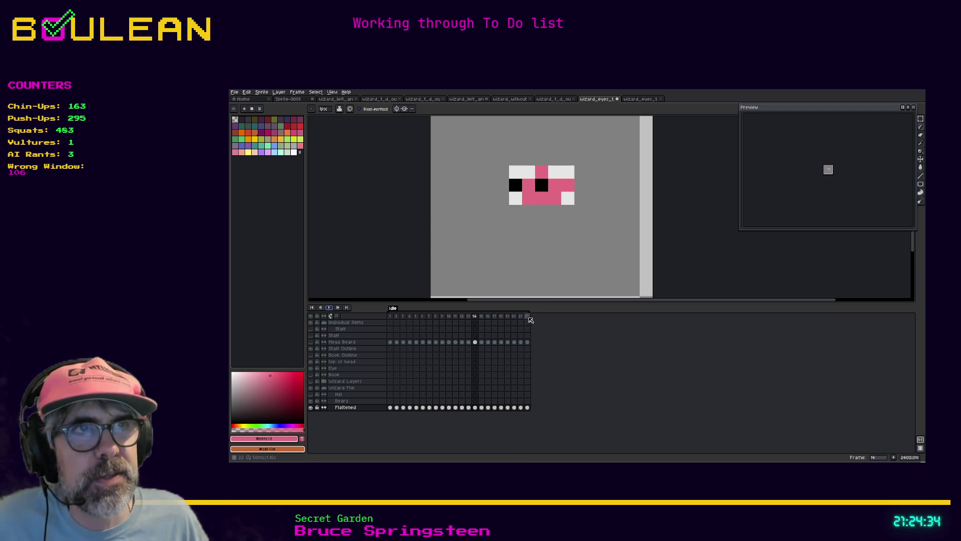
left_click(529, 317)
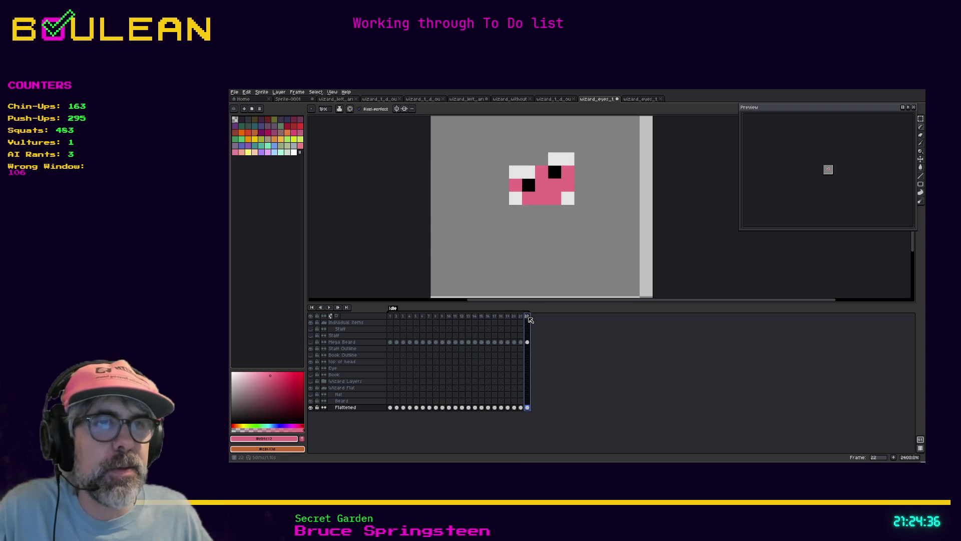
right_click(529, 319)
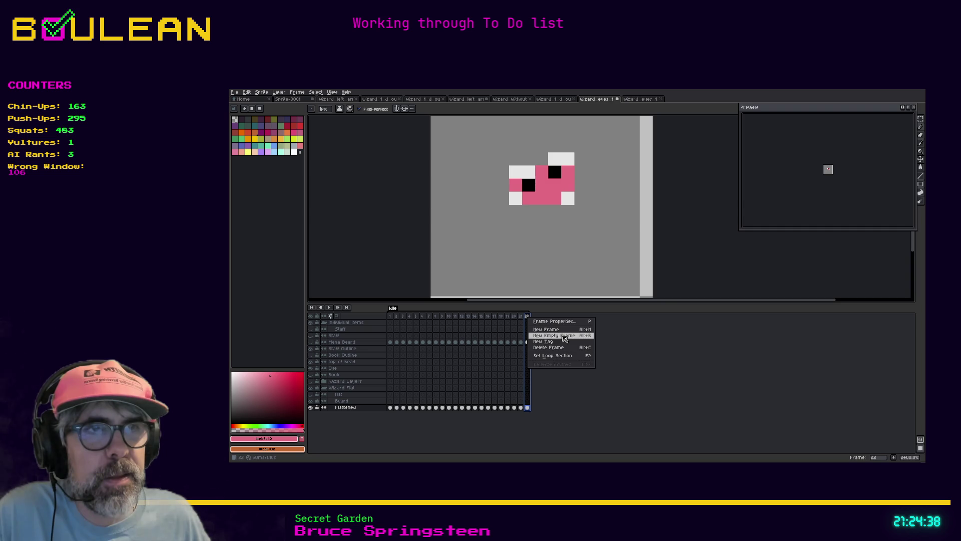
Duplicate frame 22, then in frame 23 lower the left pupil one pixel, touching up white and pink
left_click(529, 317)
left_click_drag(529, 319, 541, 321)
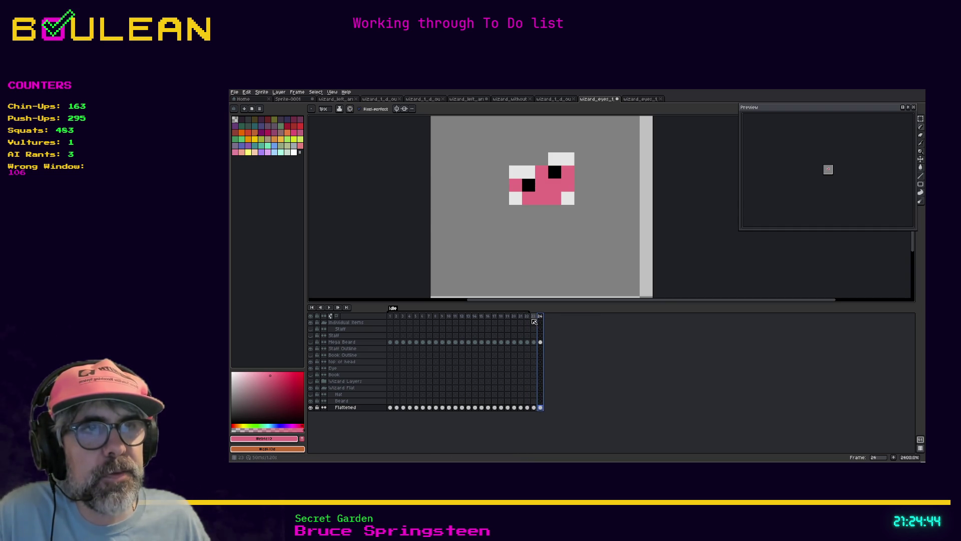
left_click(534, 321)
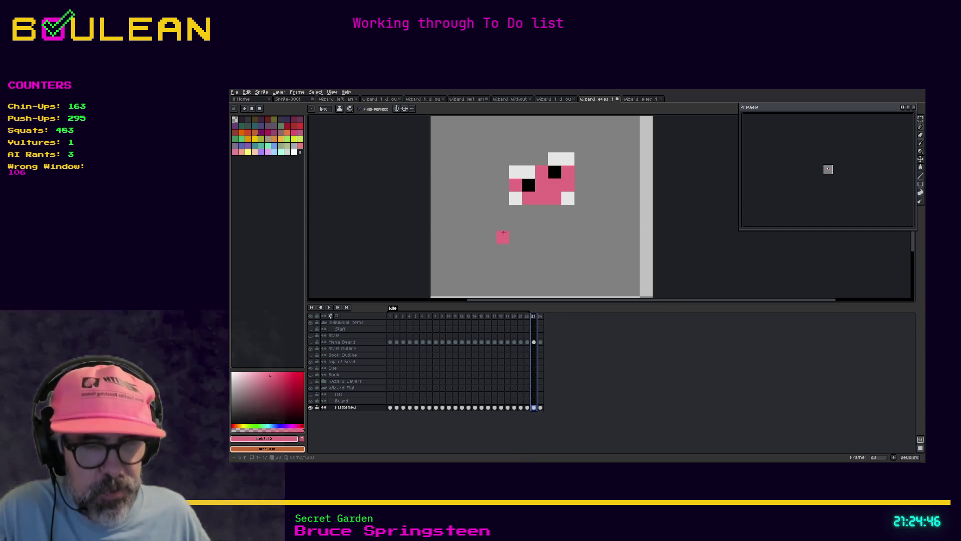
left_click(531, 184, "alt")
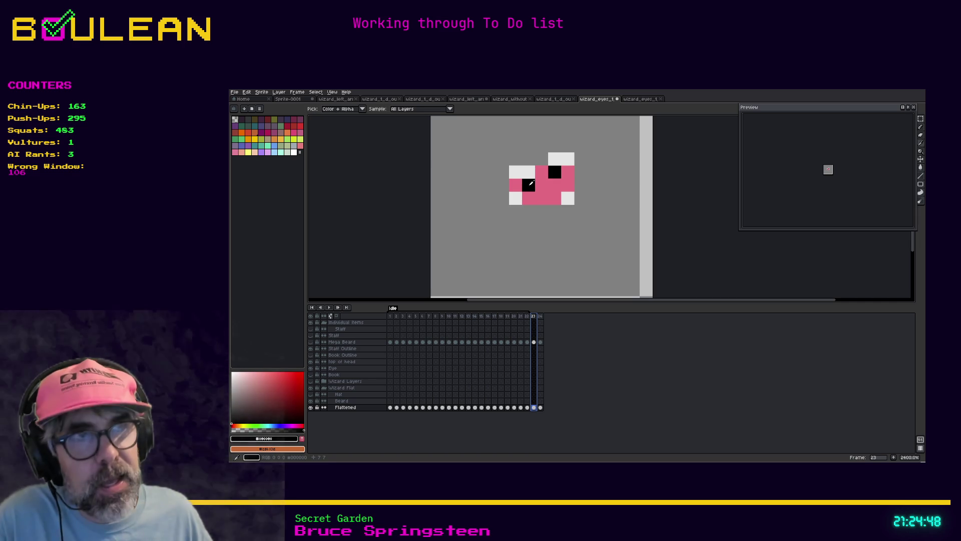
left_click(529, 197)
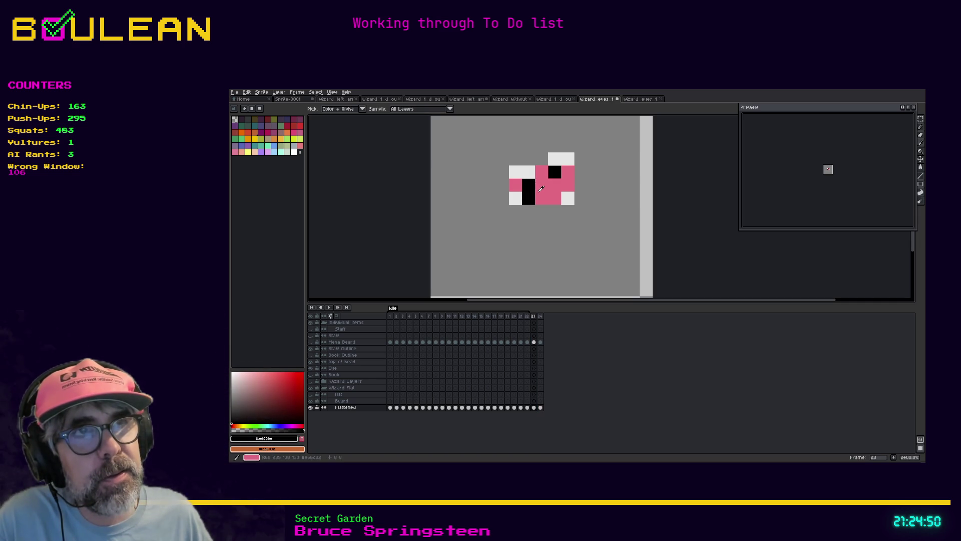
left_click(529, 172, "alt")
left_click(529, 186)
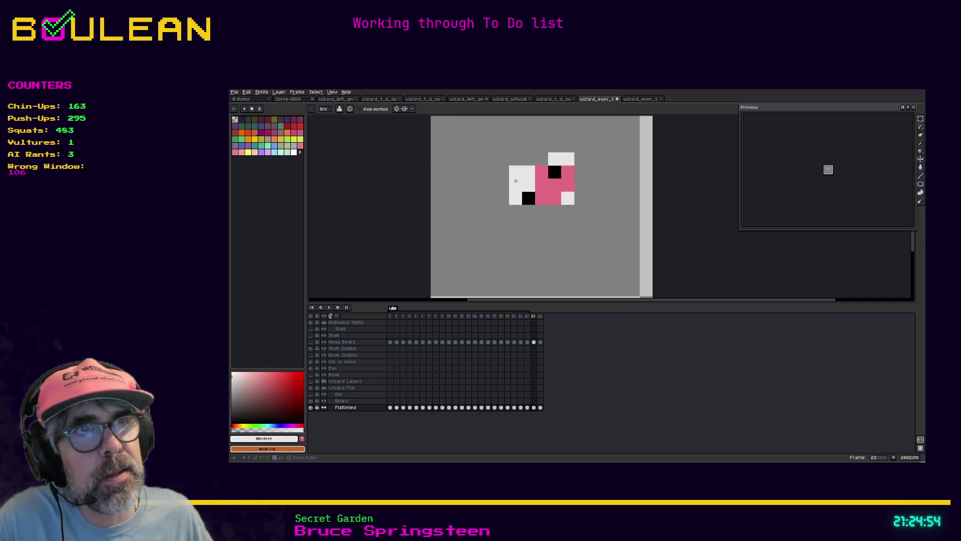
left_click(541, 185, "alt")
left_click_drag(515, 172, 529, 172)
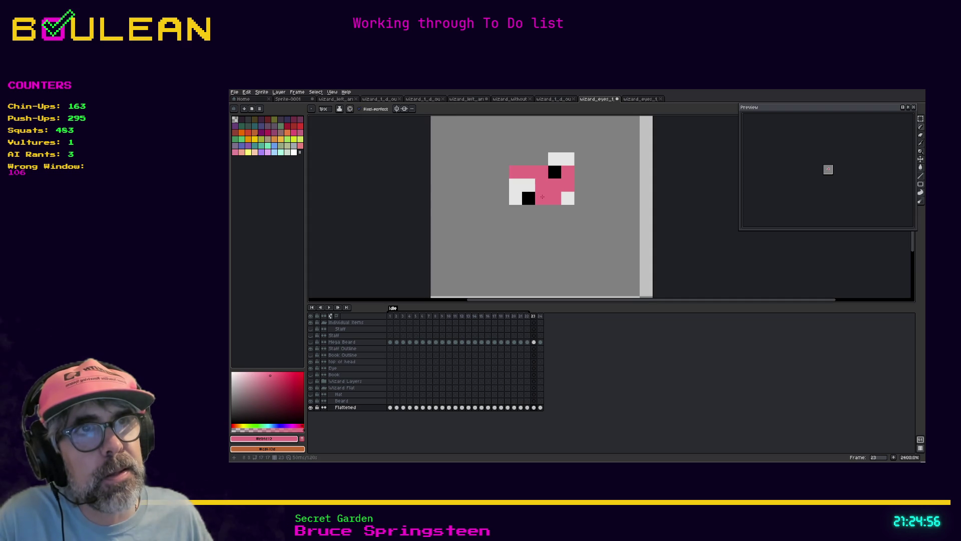
In frame 24, repaint the eye pixels in grey, white and black, covering the old pupil pixel pink
left_click(541, 316)
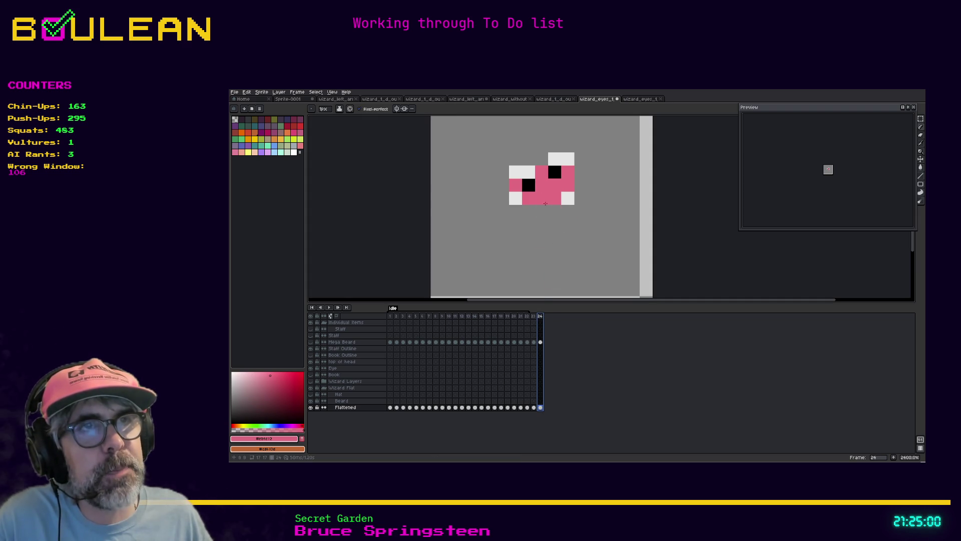
left_click(567, 160, "alt")
left_click(568, 185)
left_click(555, 185)
left_click(555, 172, "alt")
left_click(554, 198)
left_click(547, 173, "alt")
left_click(551, 175)
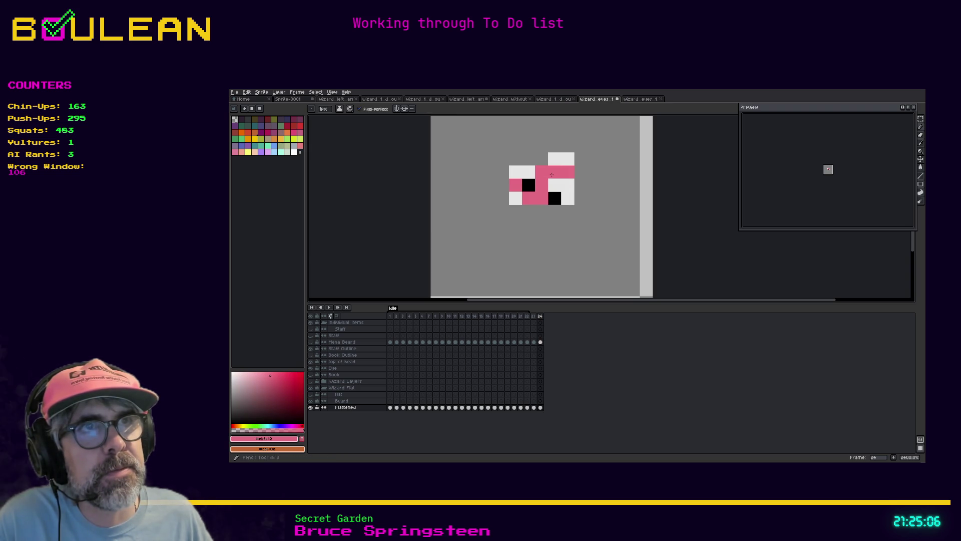
Paint white above the left eye and move its pupil up one pixel, filling the old spot pink
key("e")
left_click(554, 159)
left_click(568, 159)
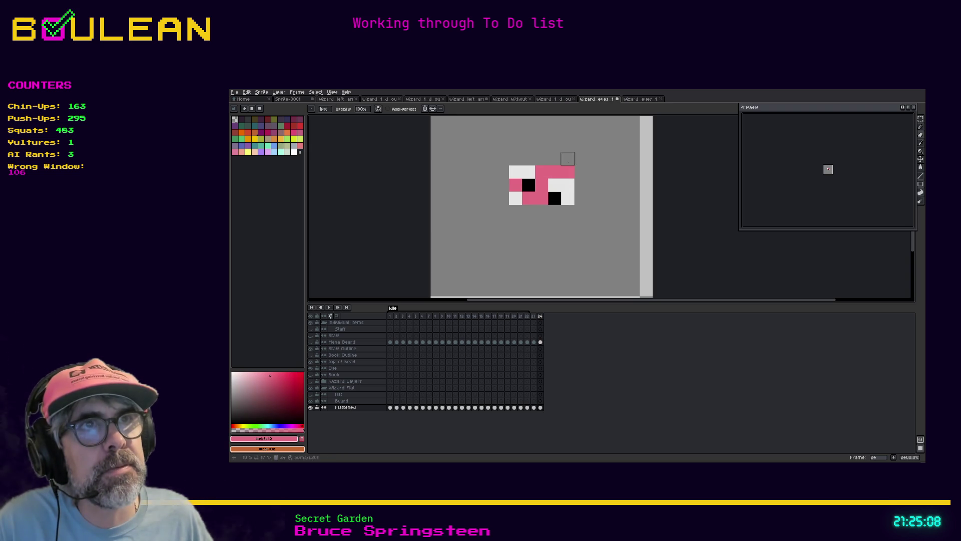
left_click(531, 170, "alt")
left_click(516, 159)
left_click(529, 159)
left_click(544, 169)
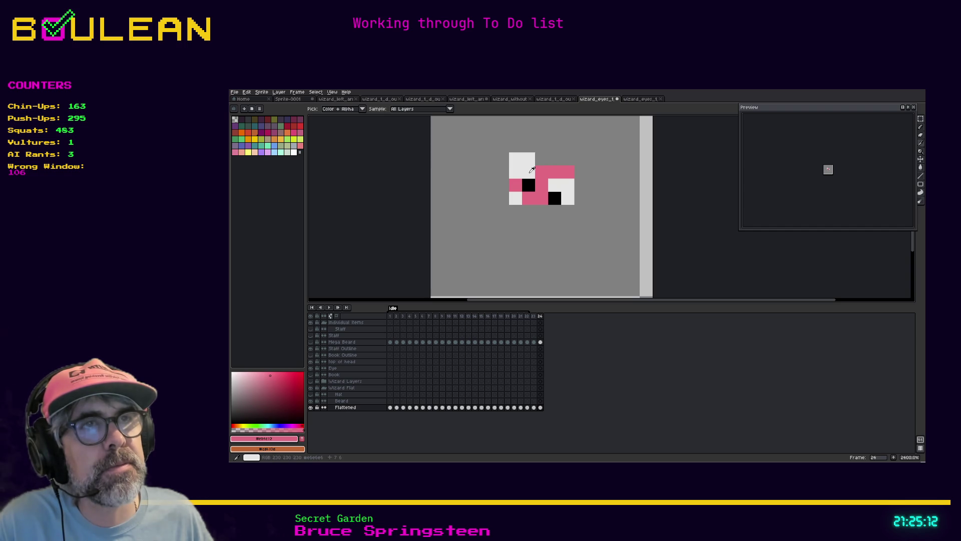
left_click(534, 181)
key("b")
left_click(529, 171)
left_click(541, 171, "alt")
left_click(529, 185)
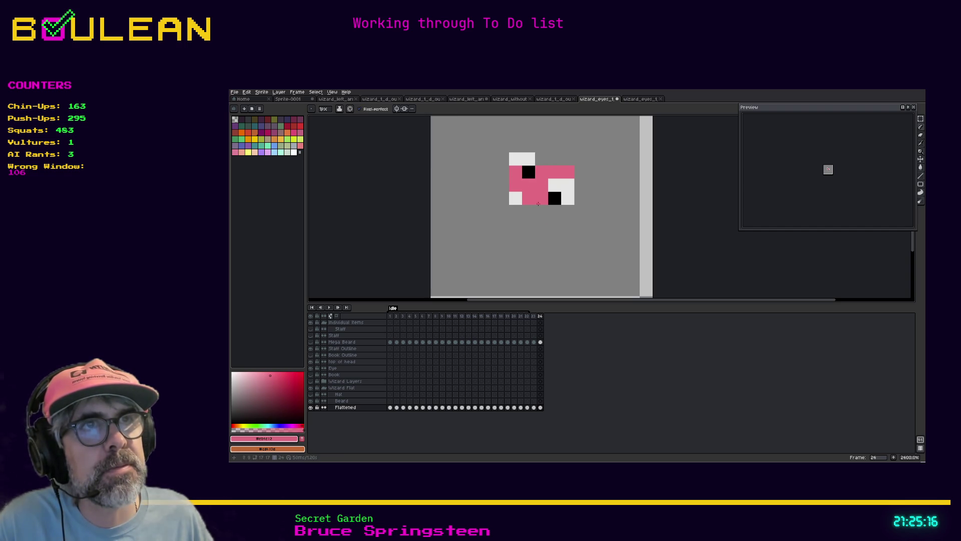
key("Left")
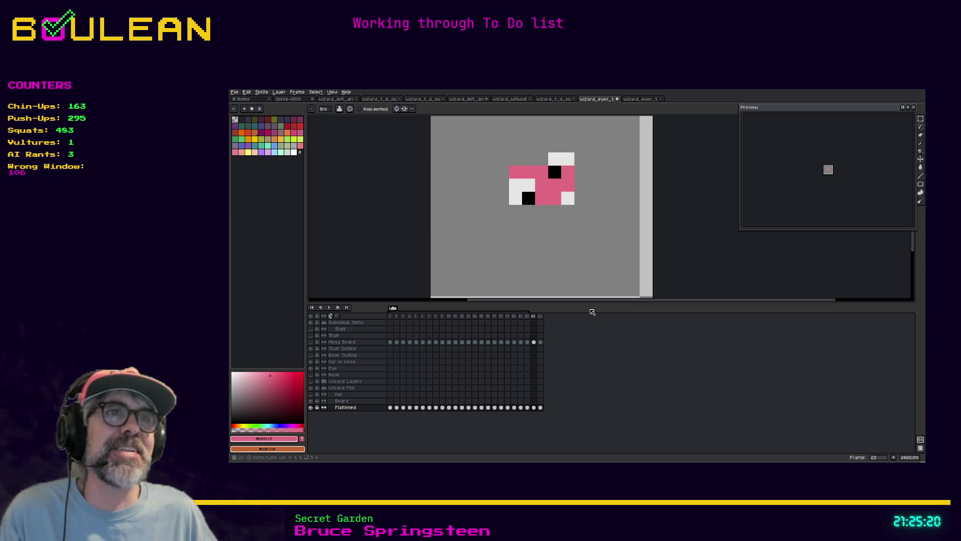
Play back the eye-roll frames, save wizard_eyes_1_d_outlined_17x17, and minimize Aseprite
key("Left")
key("Left")
key("Return")
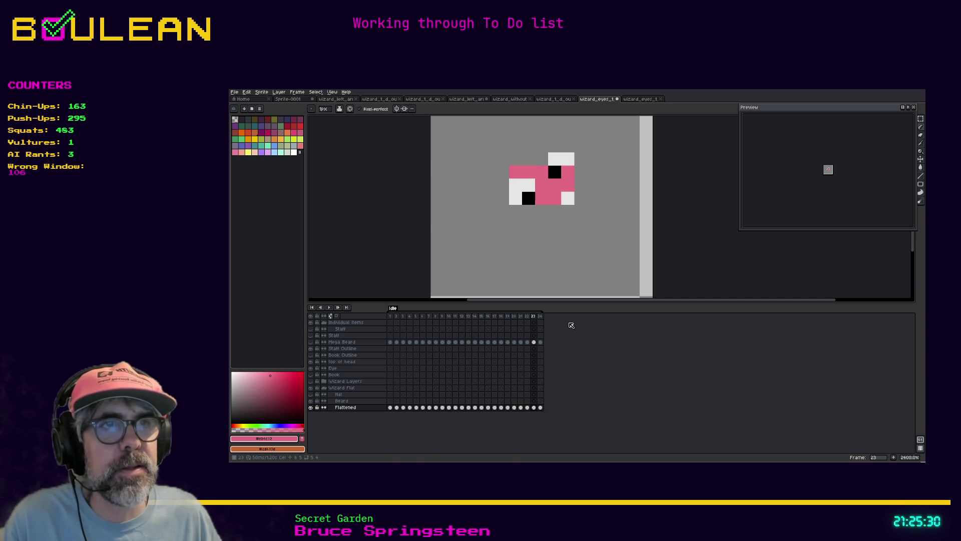
key("ctrl+s")
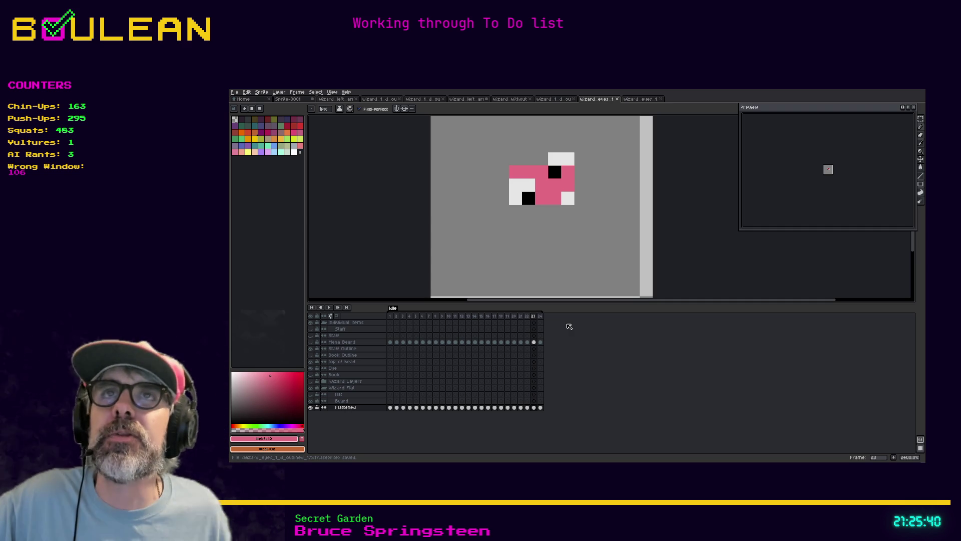
left_click(894, 91)
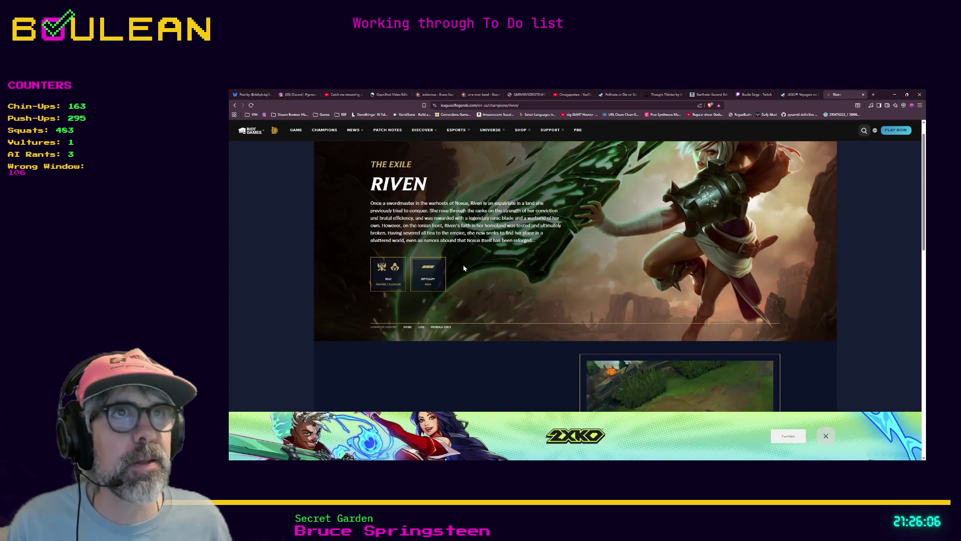
Load the copied Art Attack Steam store address in a new browser tab
key("ctrl+t")
key("ctrl+v")
key("Return")
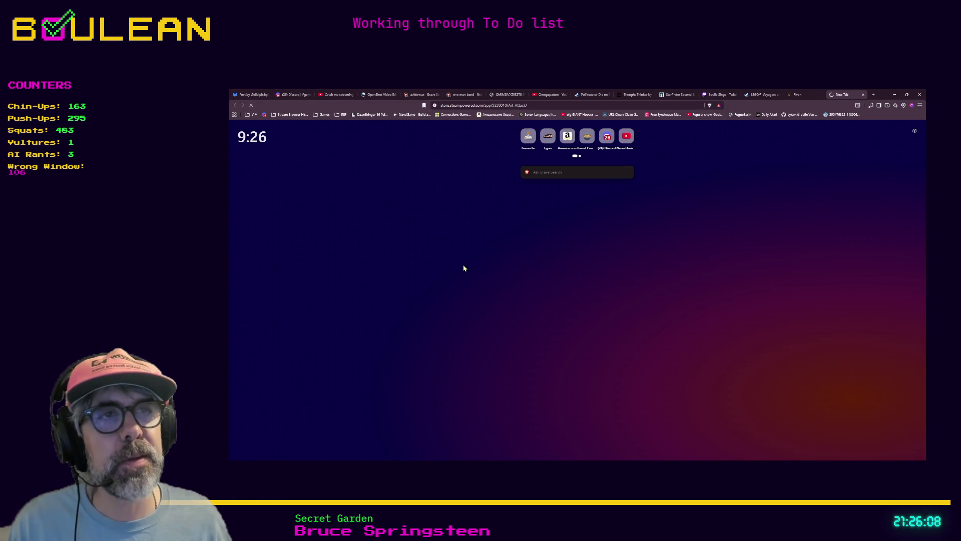
Watch the Art Attack trailer fullscreen from 0:00 with sound unmuted and volume raised
scroll(463, 268, "down", 1)
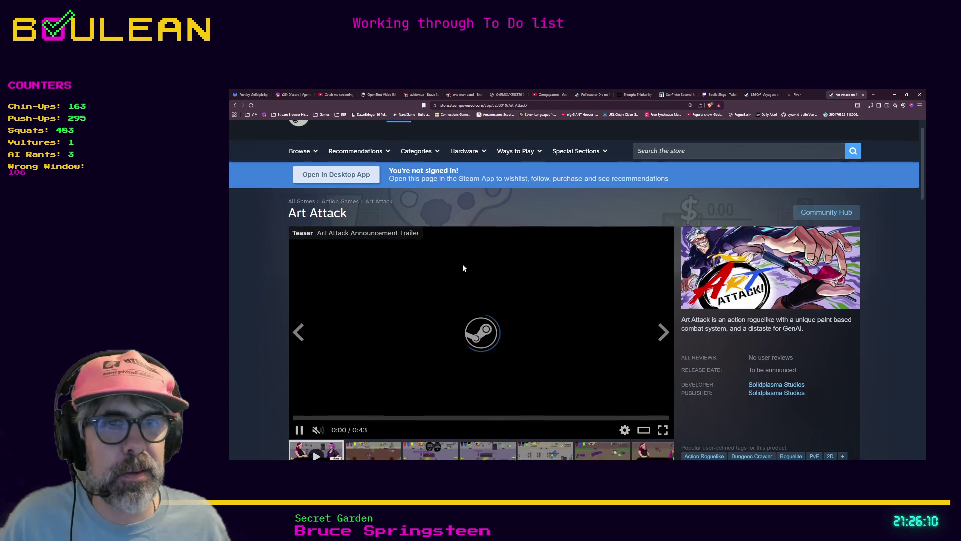
scroll(463, 268, "down", 1)
left_click(307, 406)
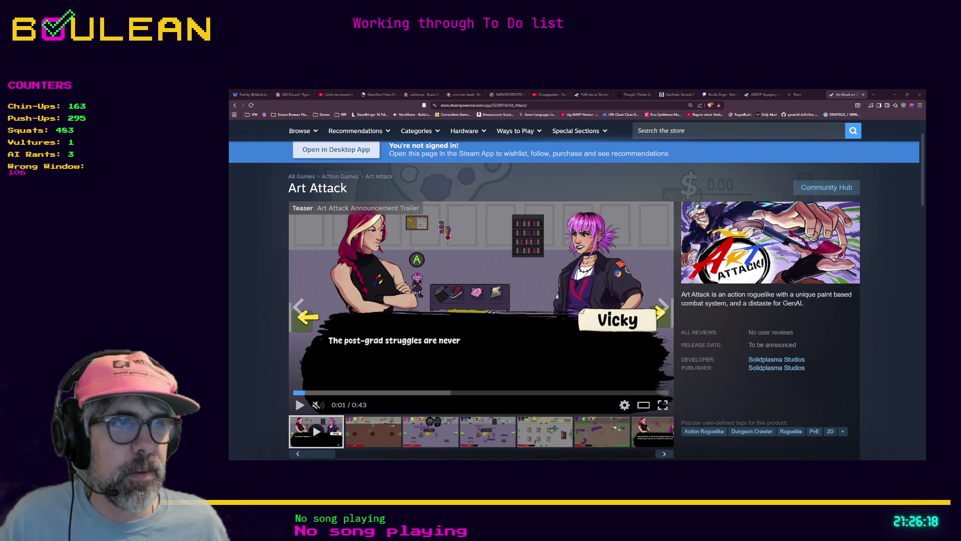
left_click(662, 404)
mouse_move(256, 454)
left_click_drag(270, 452, 291, 454)
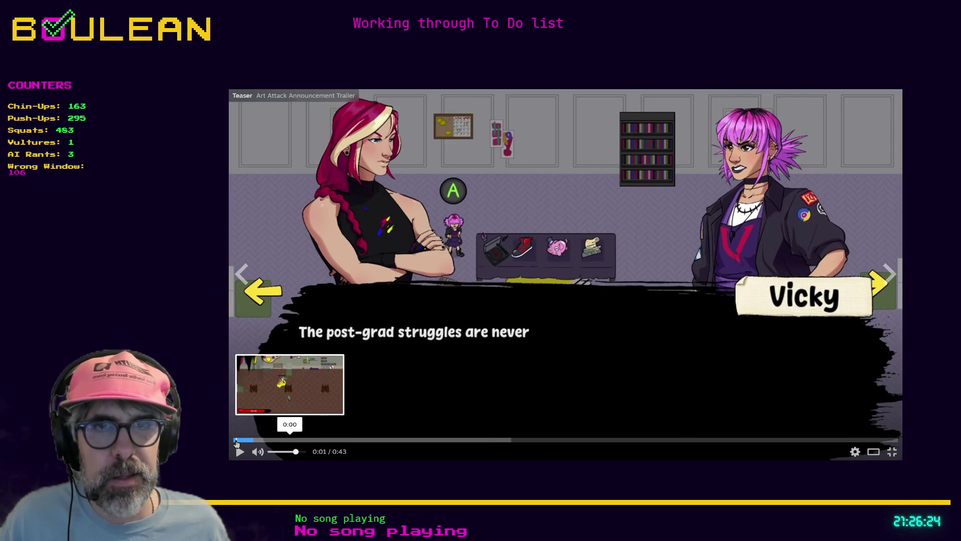
left_click(236, 439)
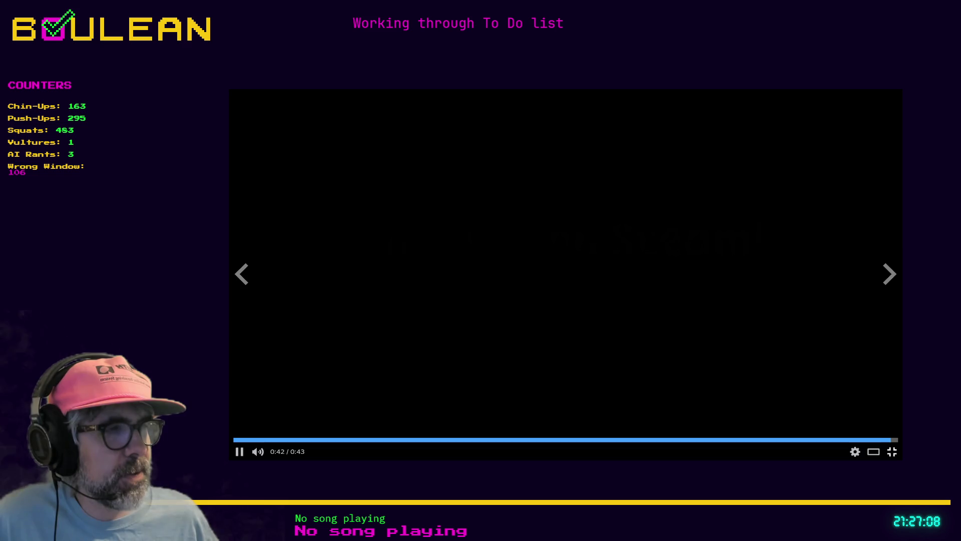
Exit fullscreen after the trailer and pause the replay on gameplay footage
key("Escape")
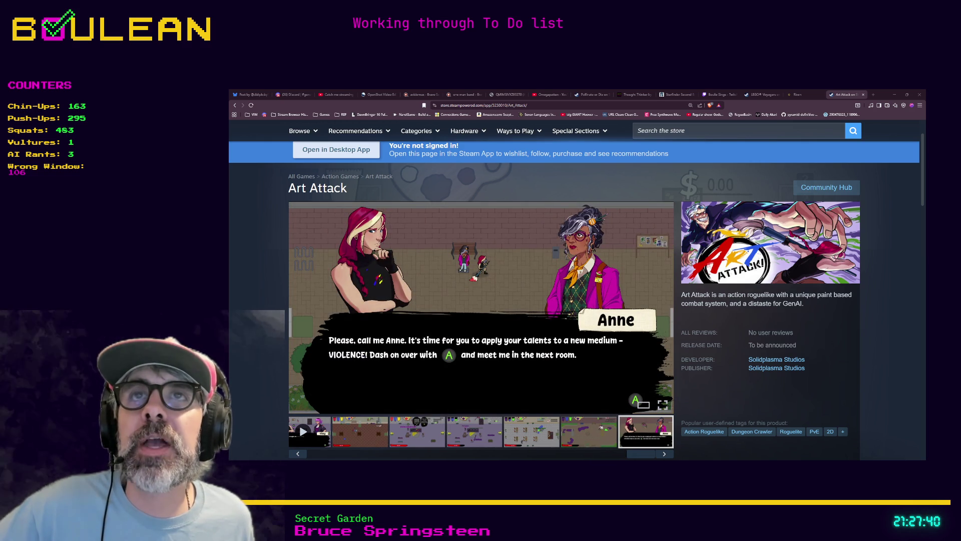
scroll(574, 301, "down", 1)
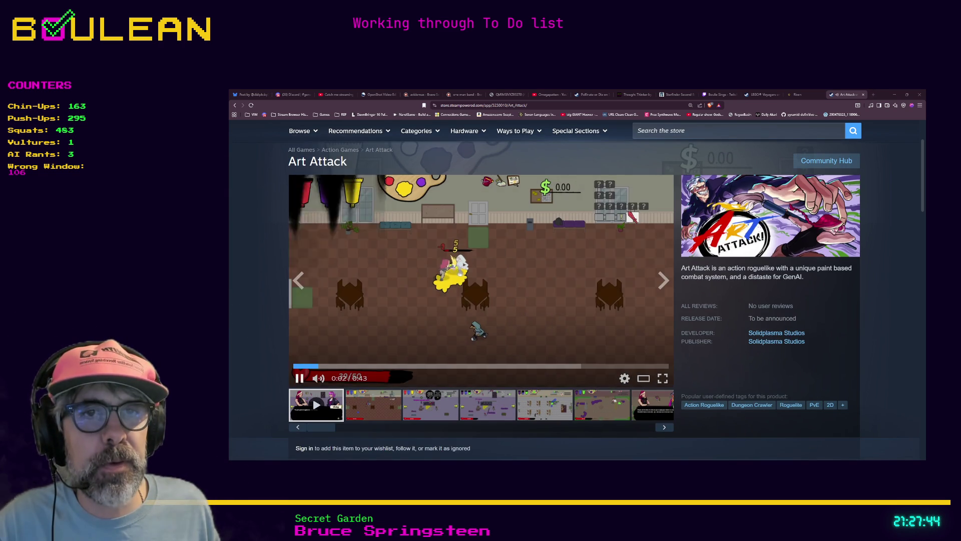
key("space")
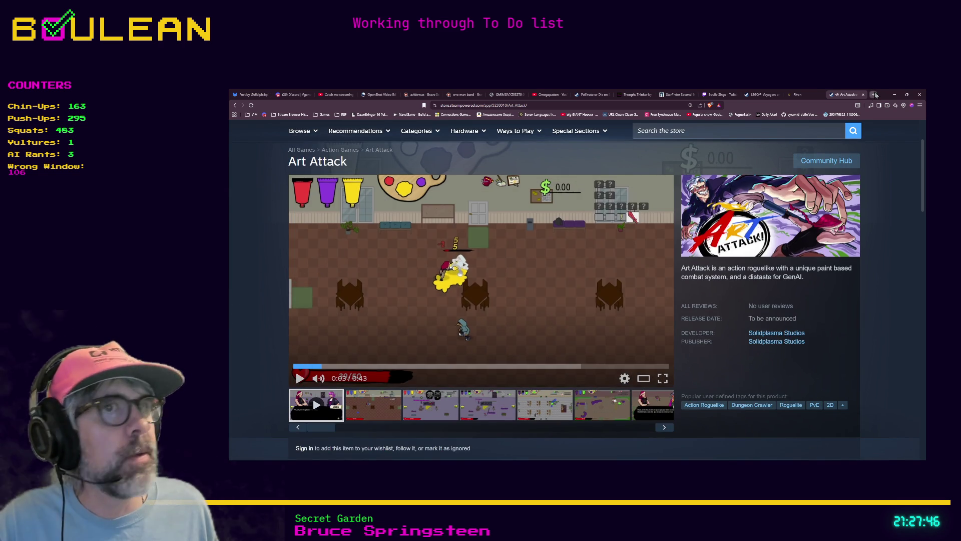
Search 'reject convenience' in a new tab and open the Reject Convenience YouTube channel result
left_click(873, 95)
type("rejec")
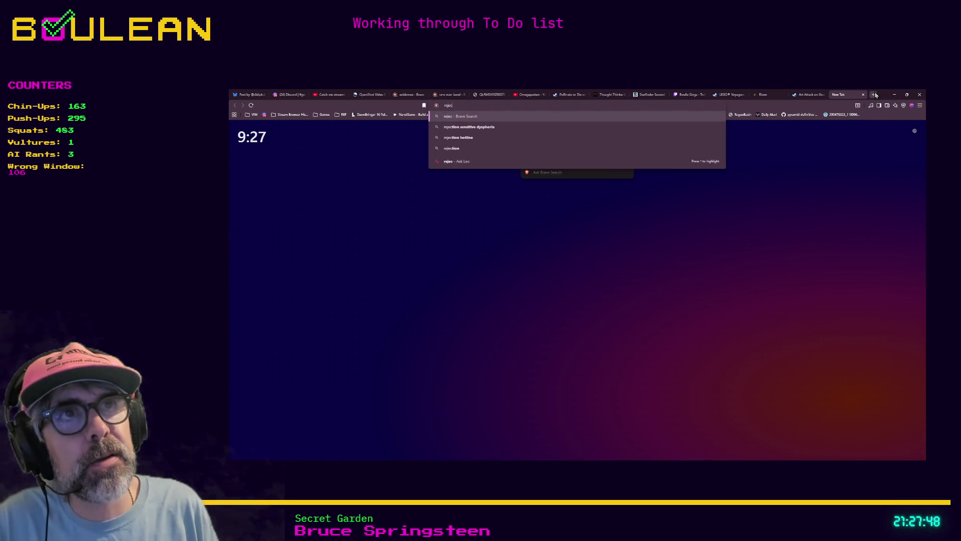
type("t convenience")
key("Return")
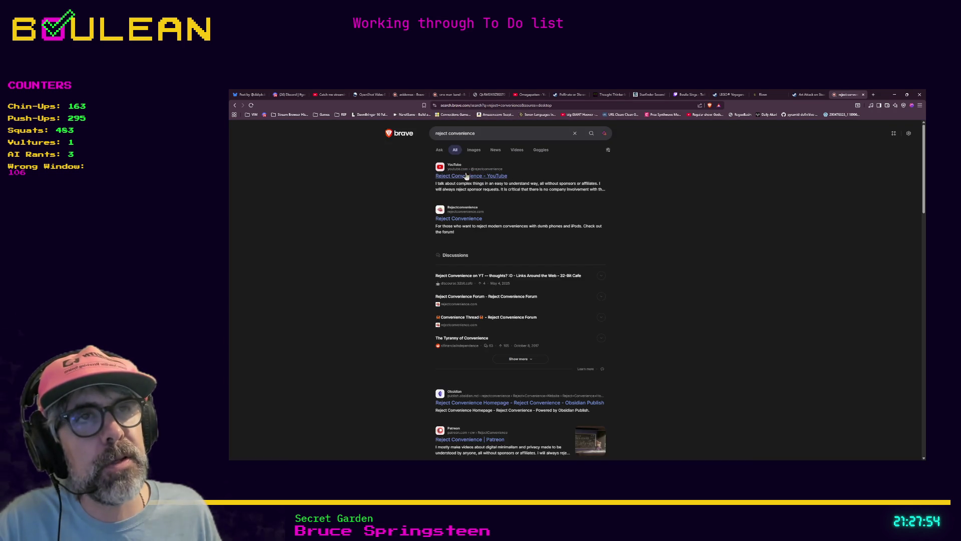
left_click(482, 175)
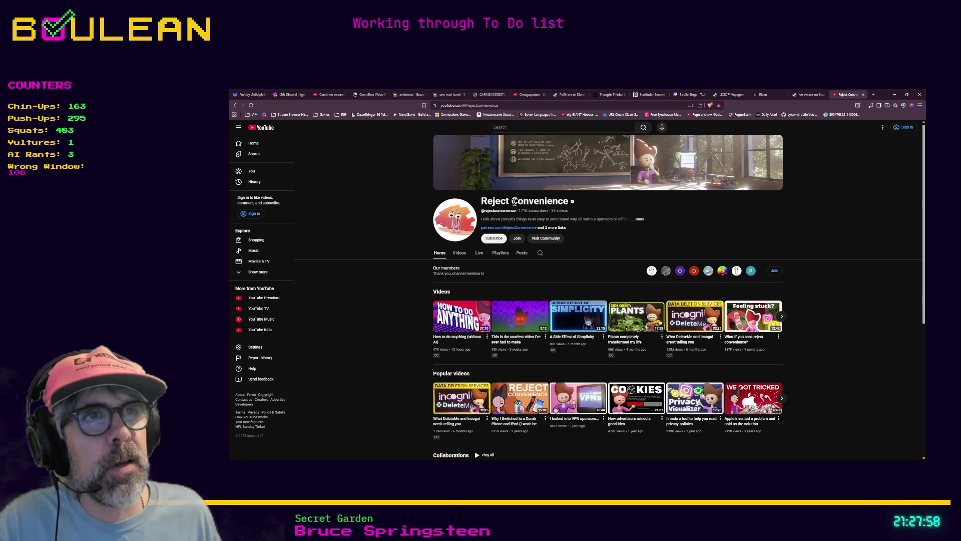
Expand the Reject Convenience channel's full description, read it, and close it
left_click(643, 219)
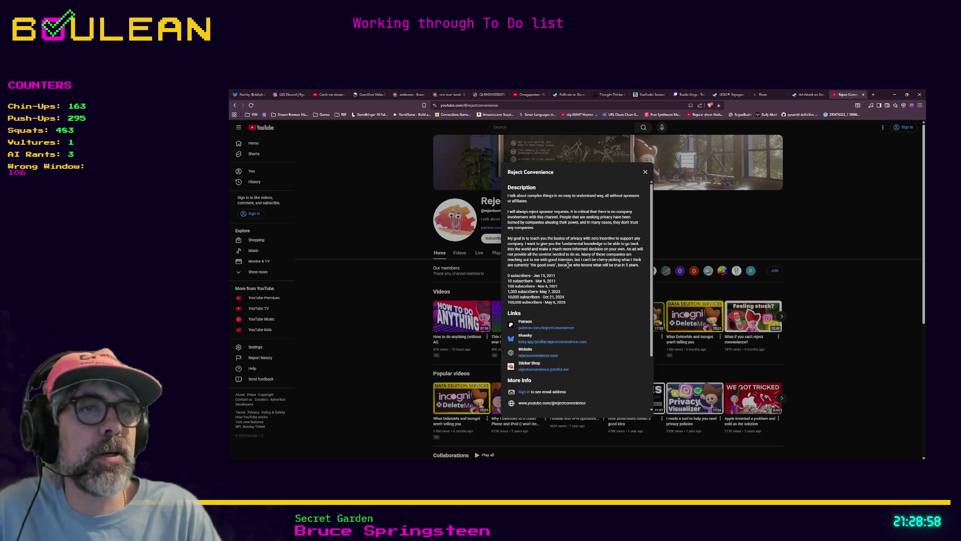
left_click(645, 171)
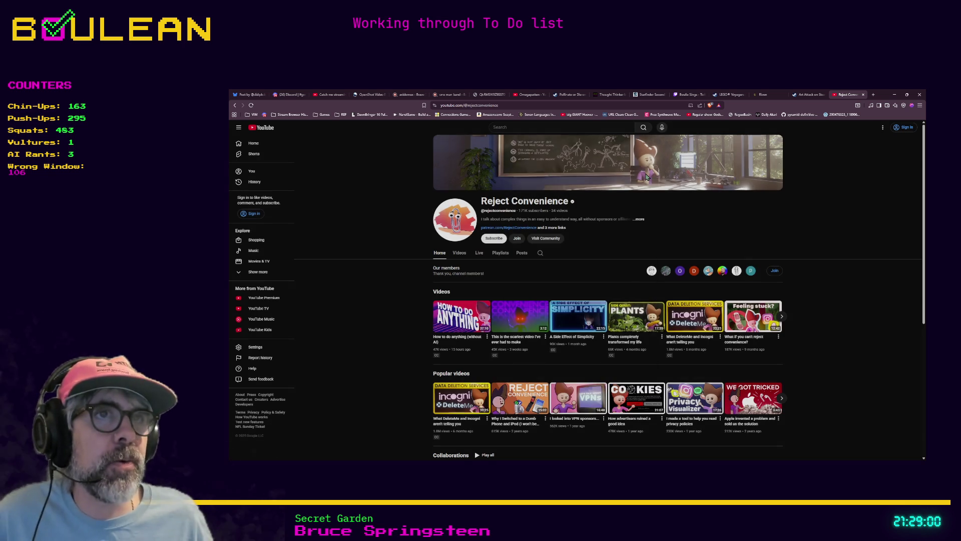
Minimize the browser and Aseprite windows to bring back Godot's raise_eyebrows eye animation
left_click(469, 105)
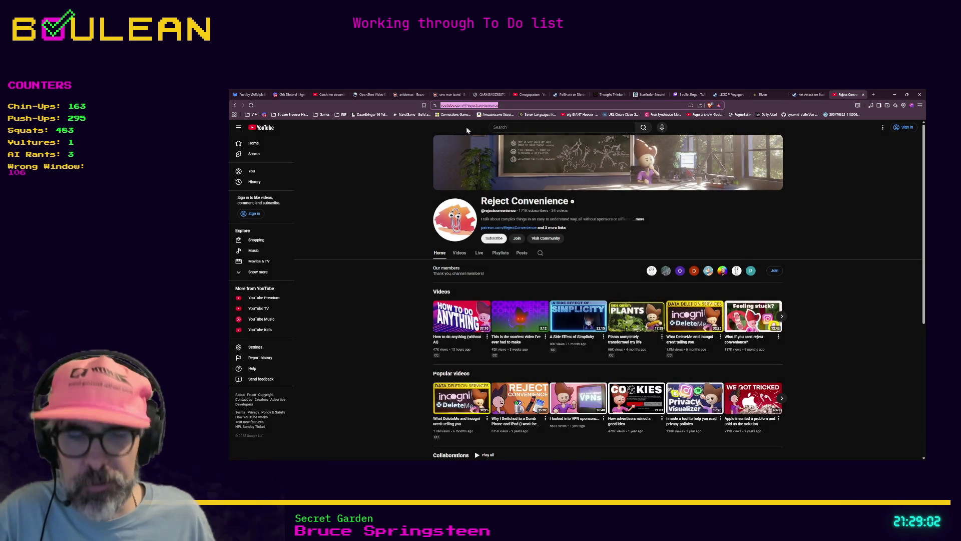
key("alt+Tab")
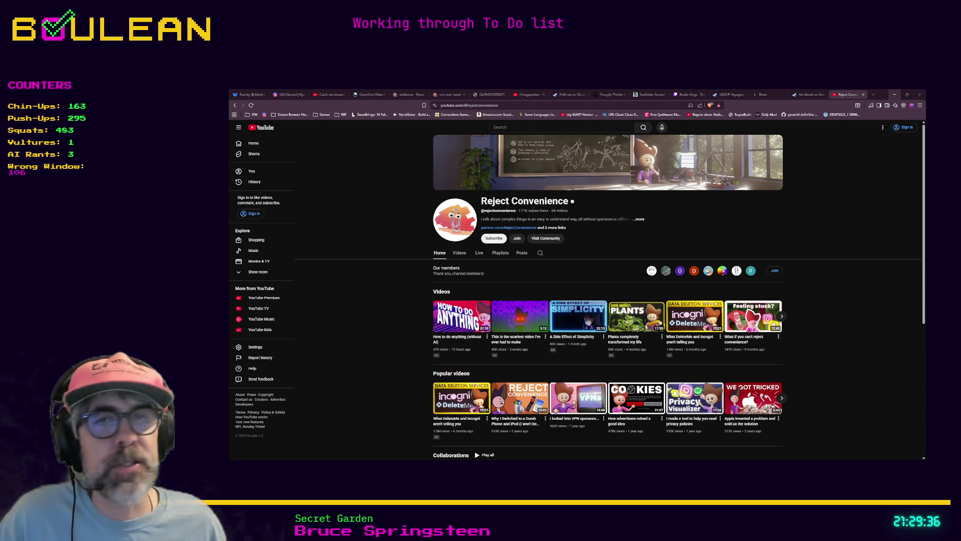
left_click(895, 94)
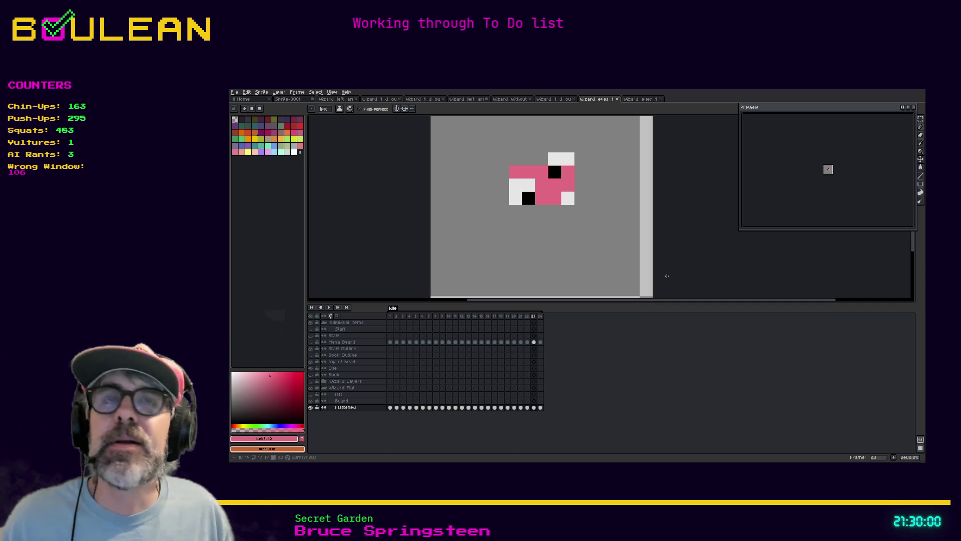
left_click(892, 90)
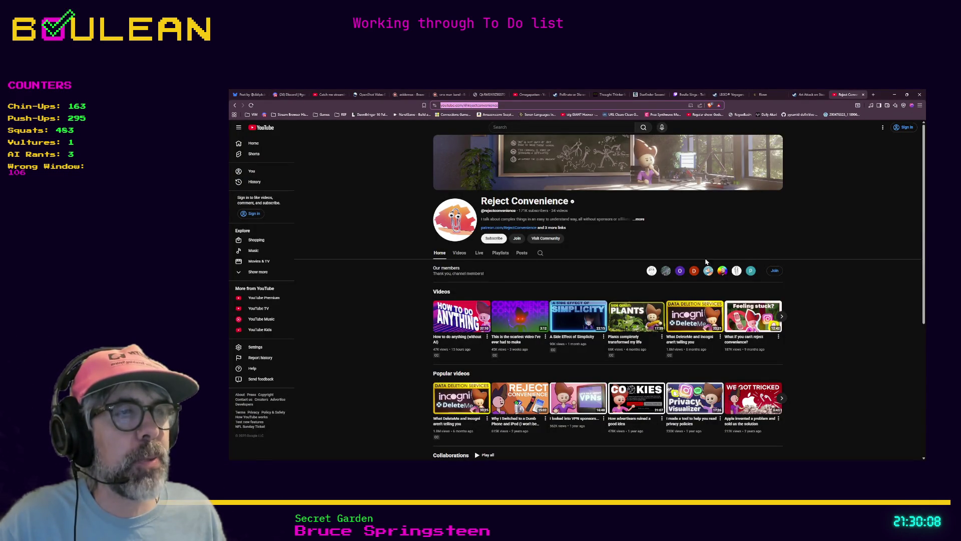
key("alt+Tab")
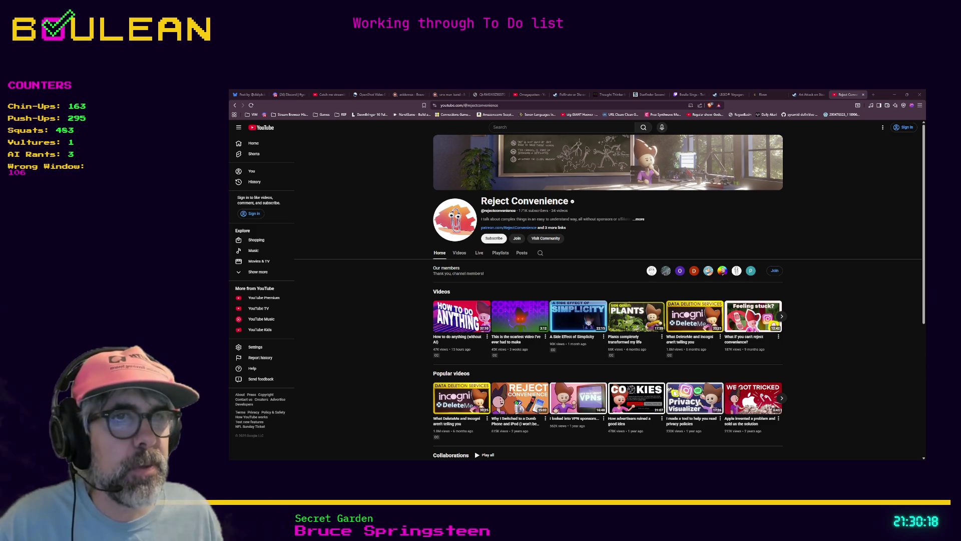
scroll(461, 290, "down", 1)
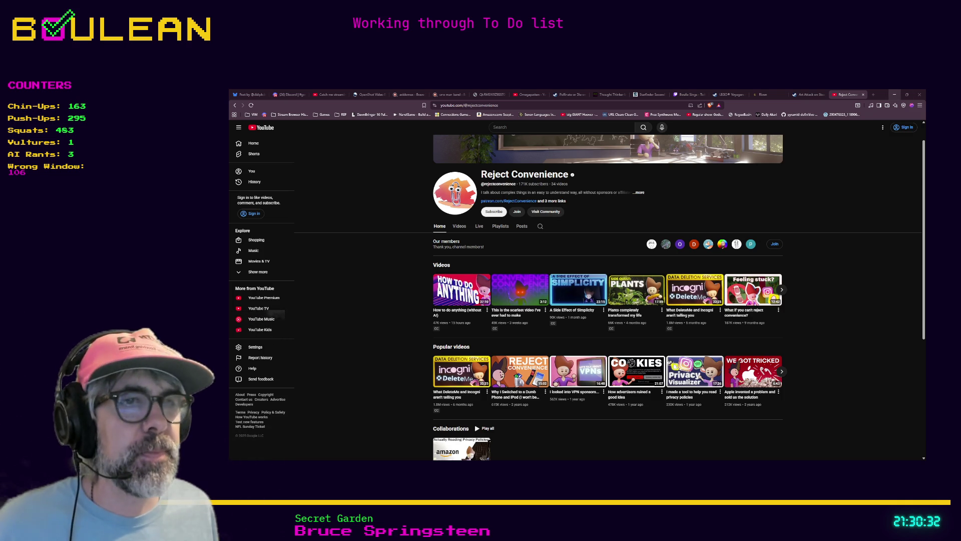
left_click(895, 94)
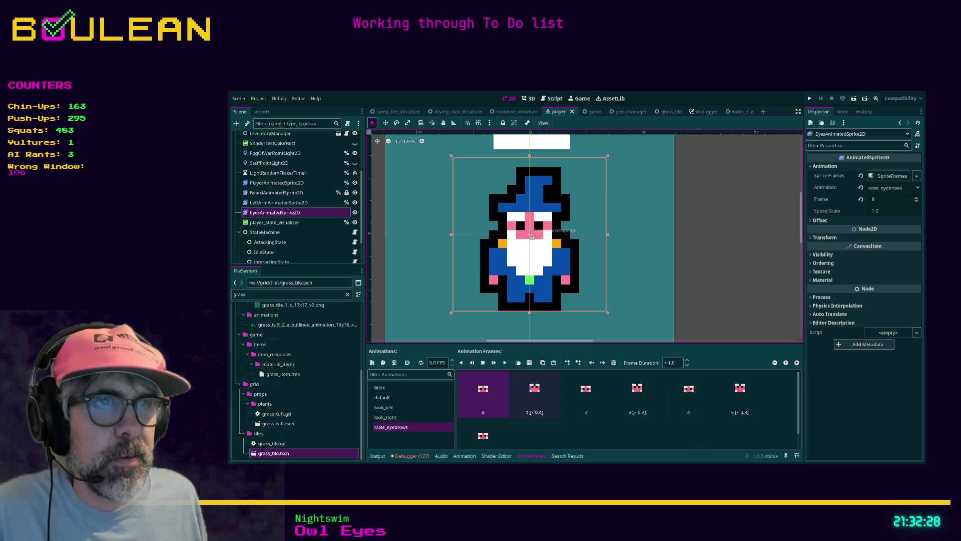
Stop and replay the raise_eyebrows preview, glance at the Steam page, then minimize the browser
left_click(483, 362)
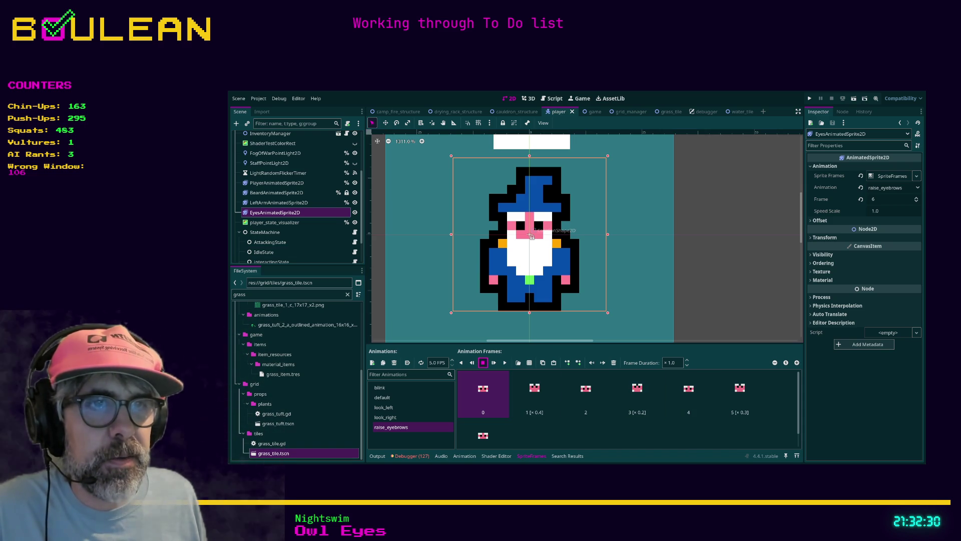
left_click(504, 363)
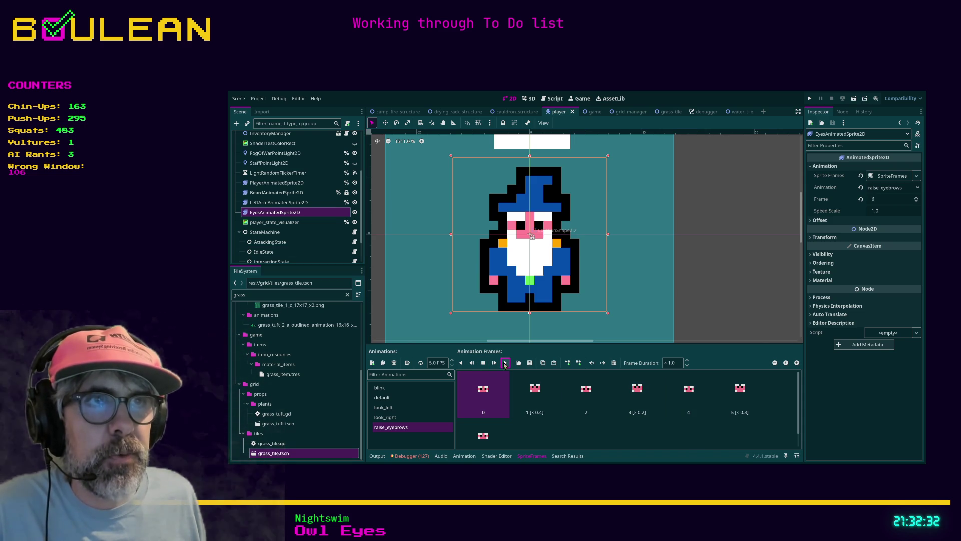
left_click(483, 362)
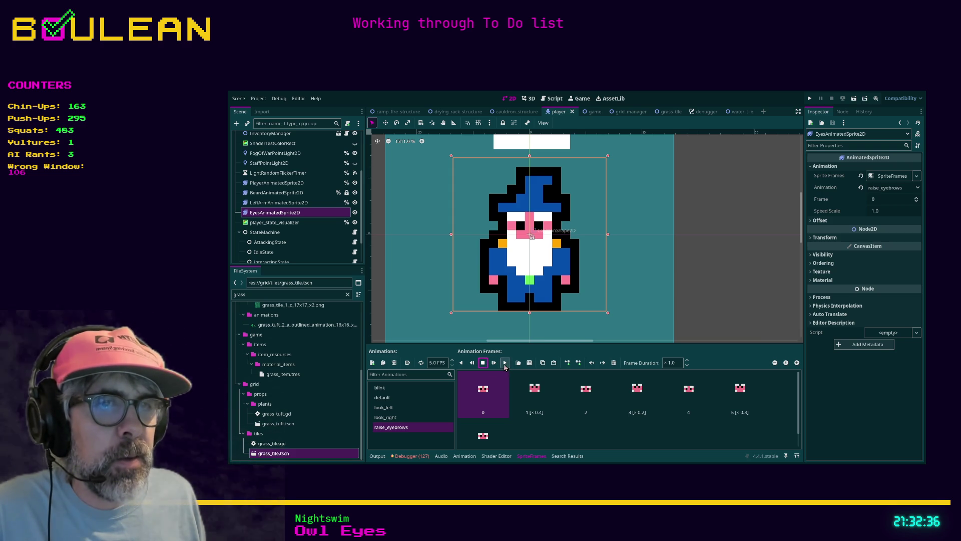
left_click(504, 363)
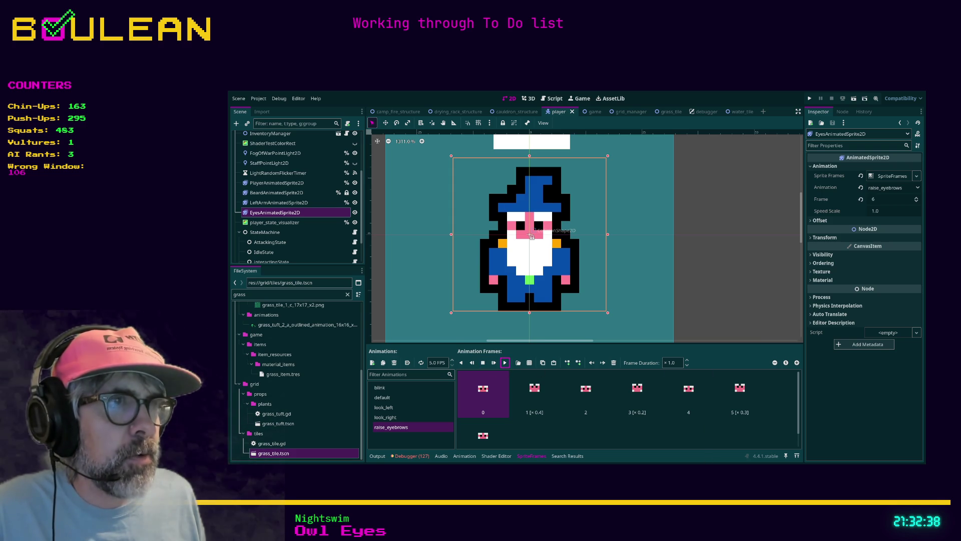
key("alt+Tab")
left_click(805, 95)
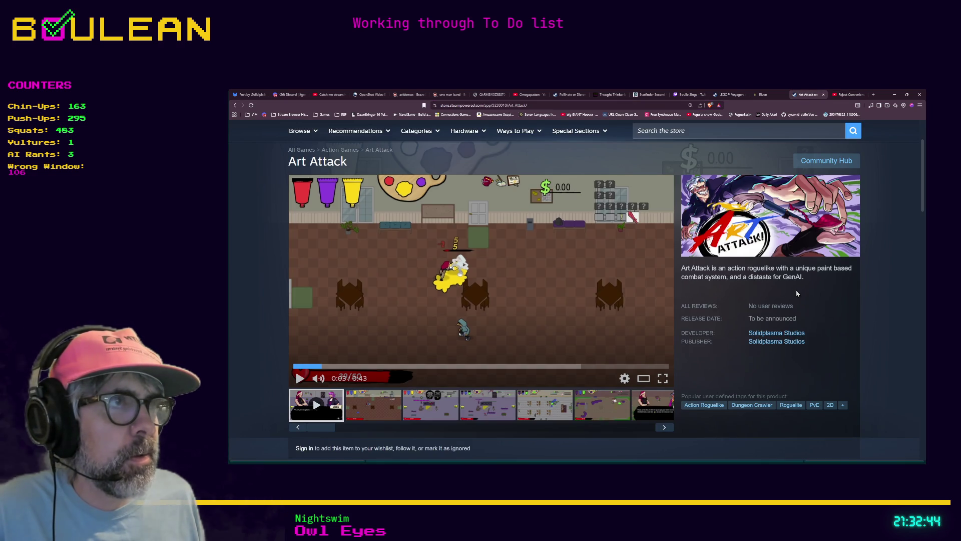
left_click(896, 95)
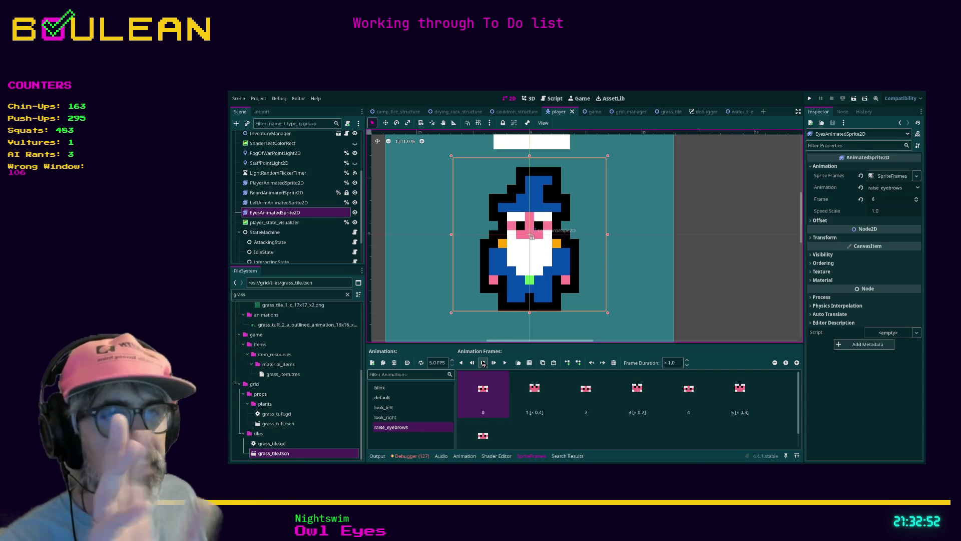
Preview raise_eyebrows again, then view the look_right and default animation frames
left_click(504, 363)
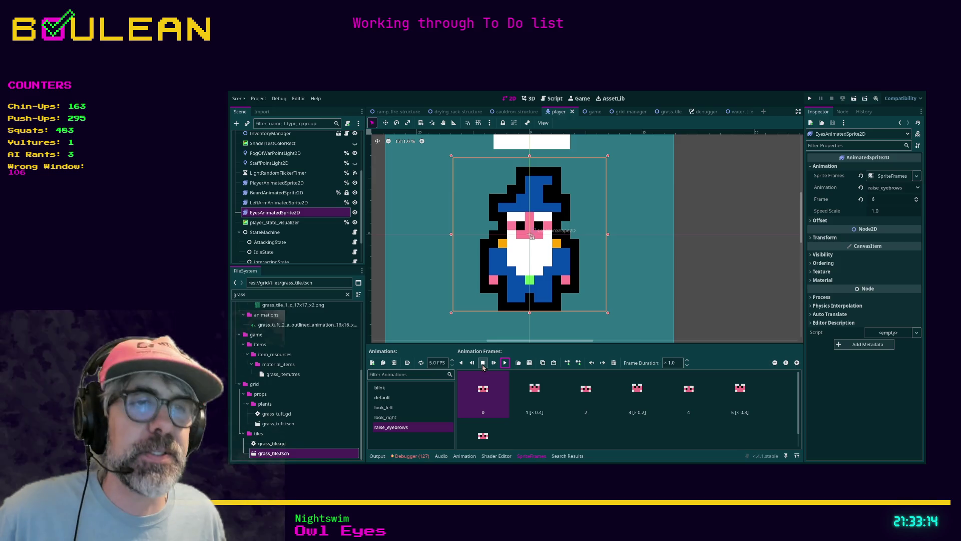
left_click(393, 419)
left_click(393, 399)
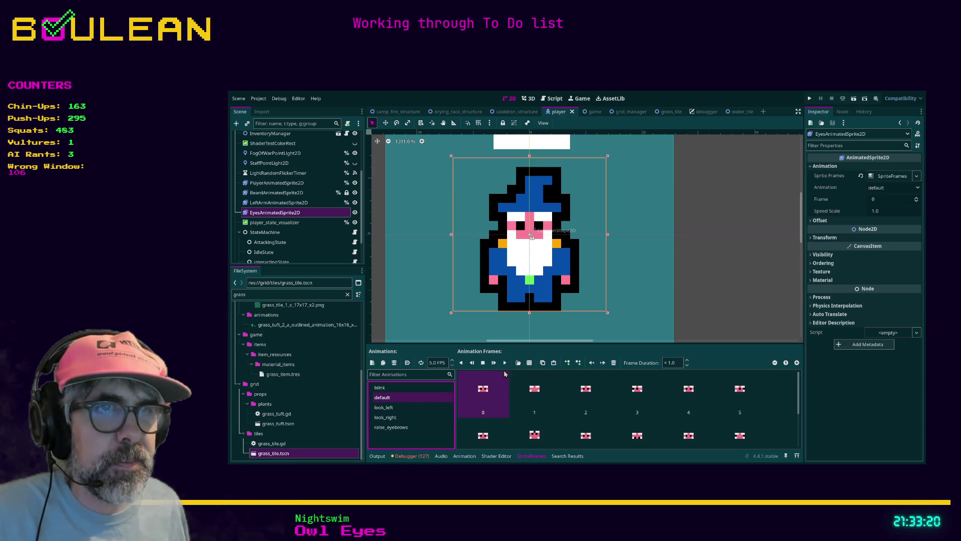
Duplicate the default animation, rename the copy roll_eyes, and select its frame 1
left_click(383, 363)
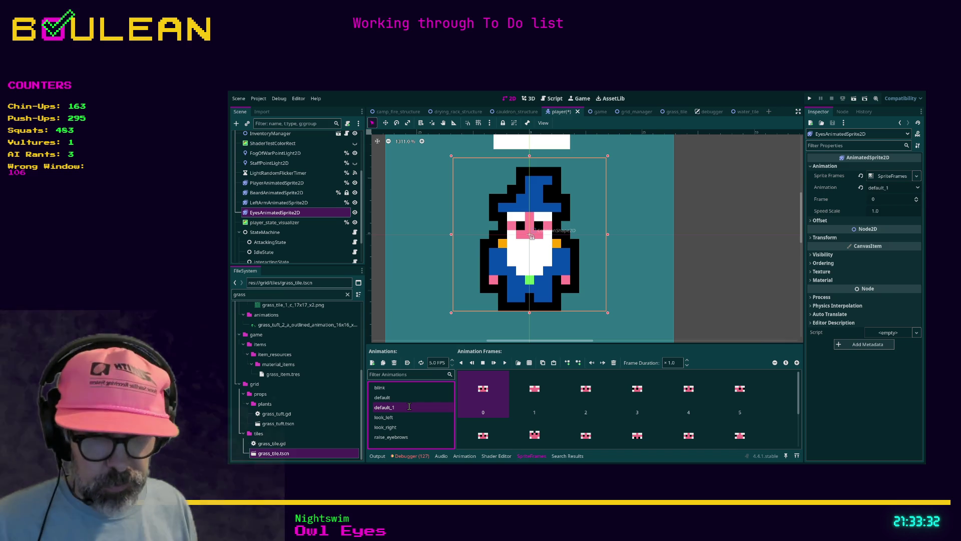
type("roll_eyes")
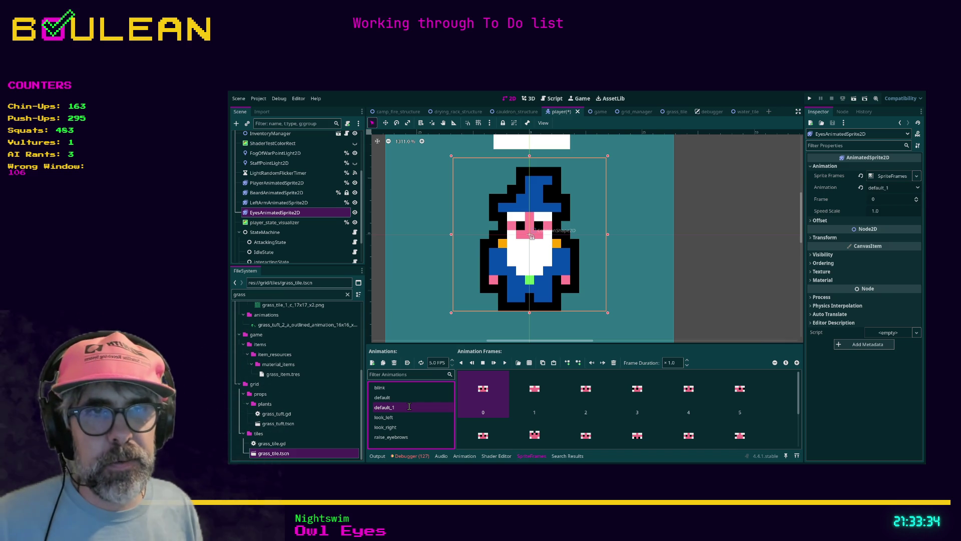
key("Return")
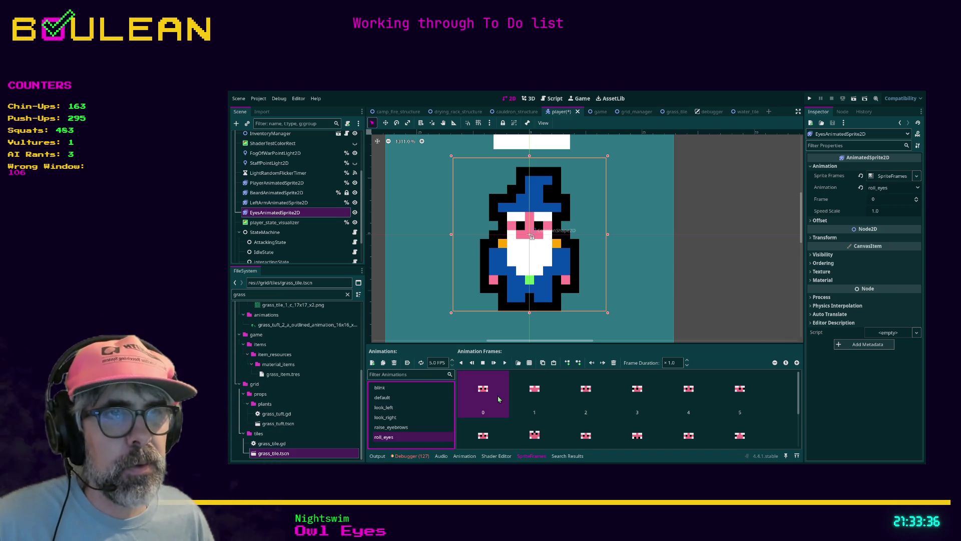
left_click(488, 397)
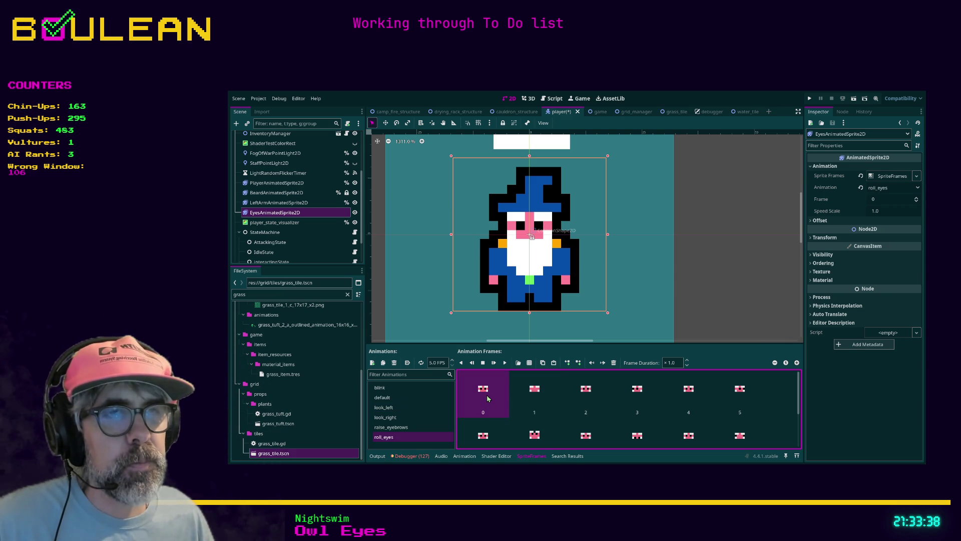
left_click(532, 395)
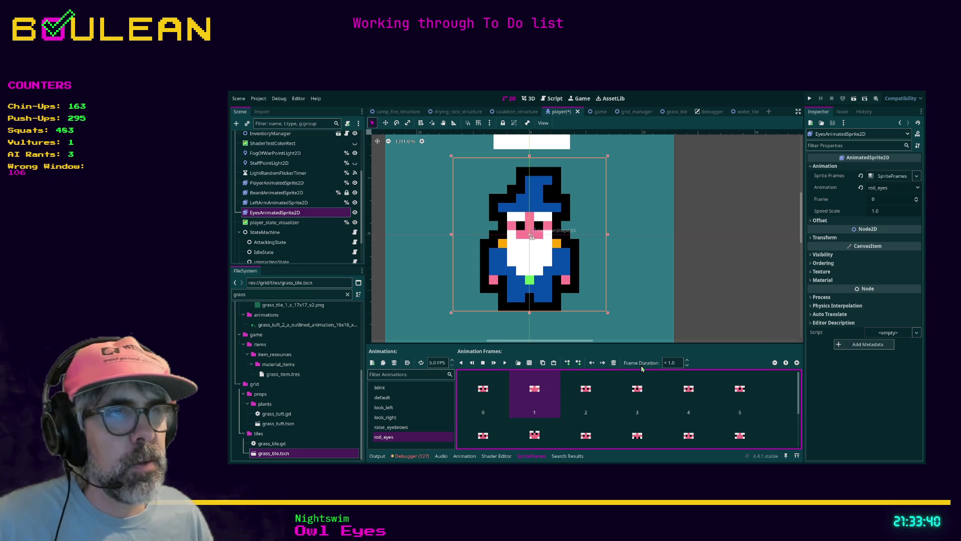
Delete frame 1 from roll_eyes and scroll through the remaining animation frames
left_click(612, 363)
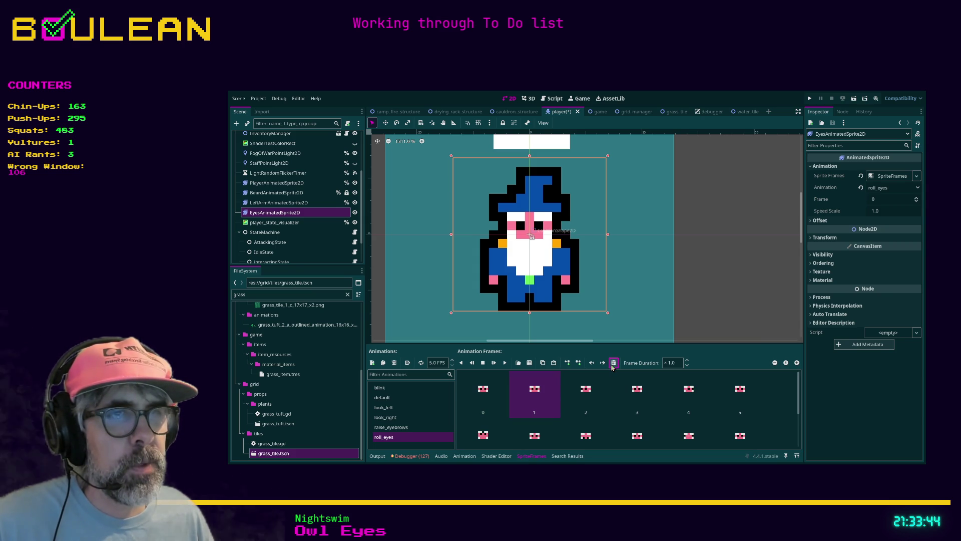
left_click(584, 393)
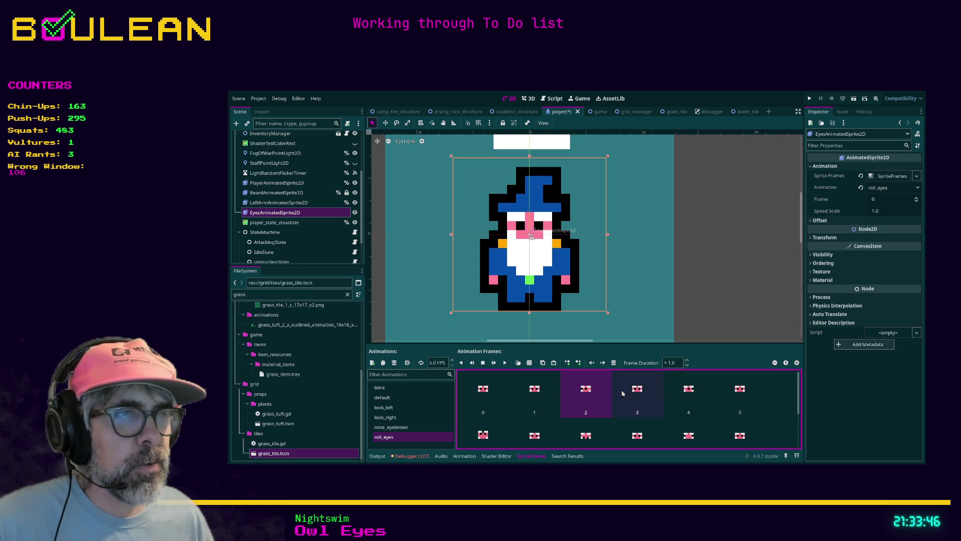
scroll(711, 414, "down", 1)
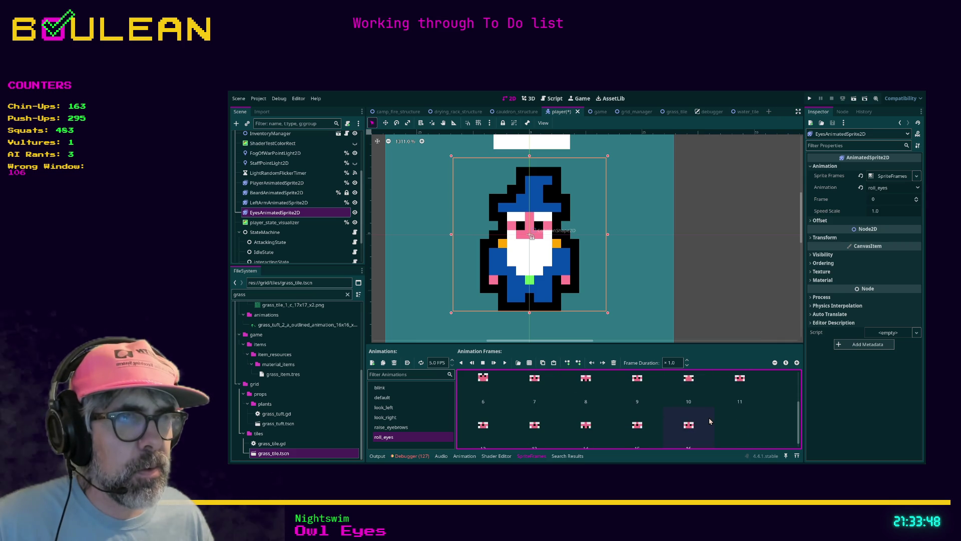
scroll(709, 417, "down", 1)
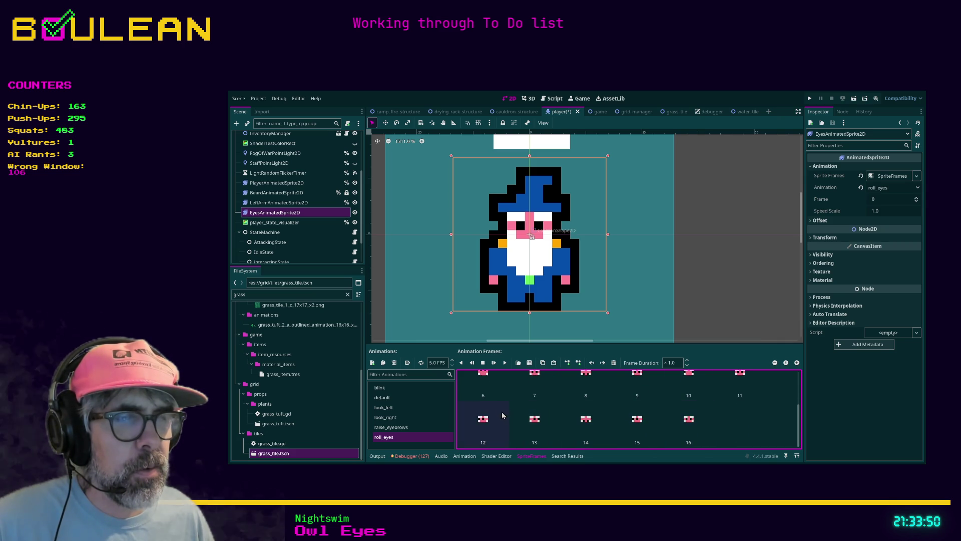
scroll(496, 422, "up", 1)
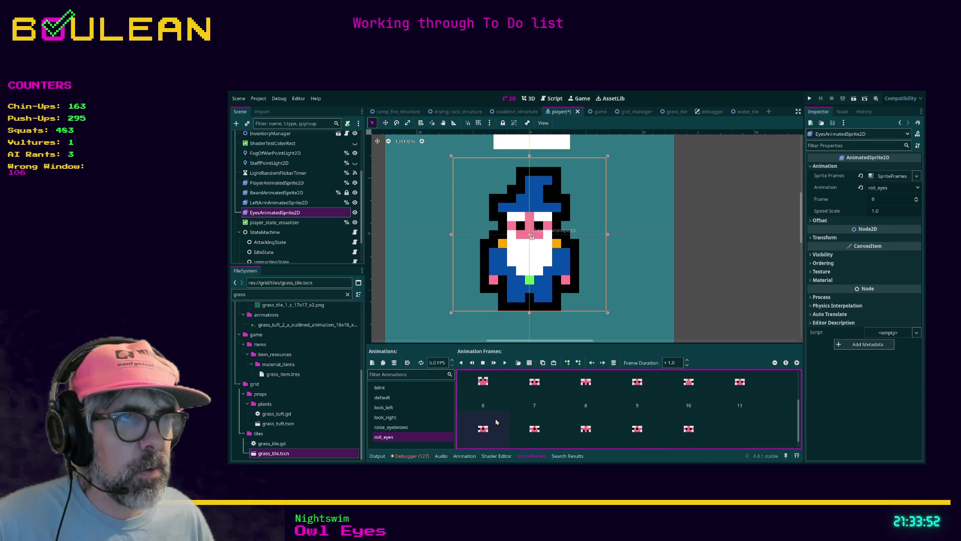
scroll(513, 408, "down", 1)
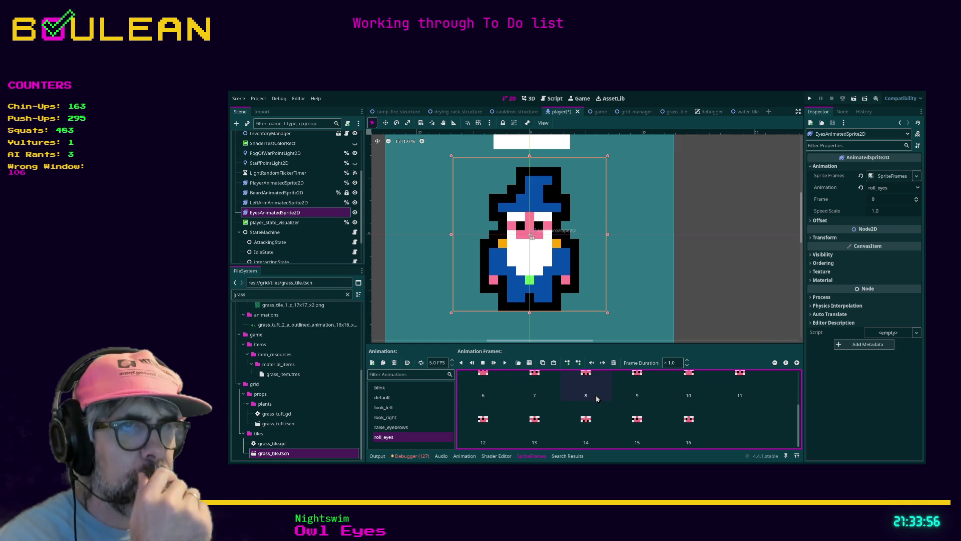
scroll(494, 424, "up", 3)
scroll(493, 422, "up", 3)
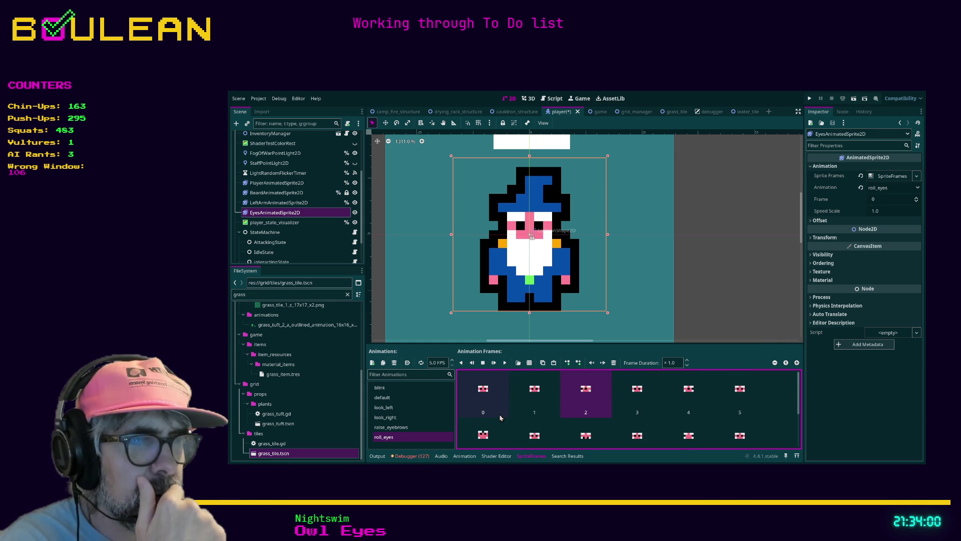
scroll(500, 416, "down", 3)
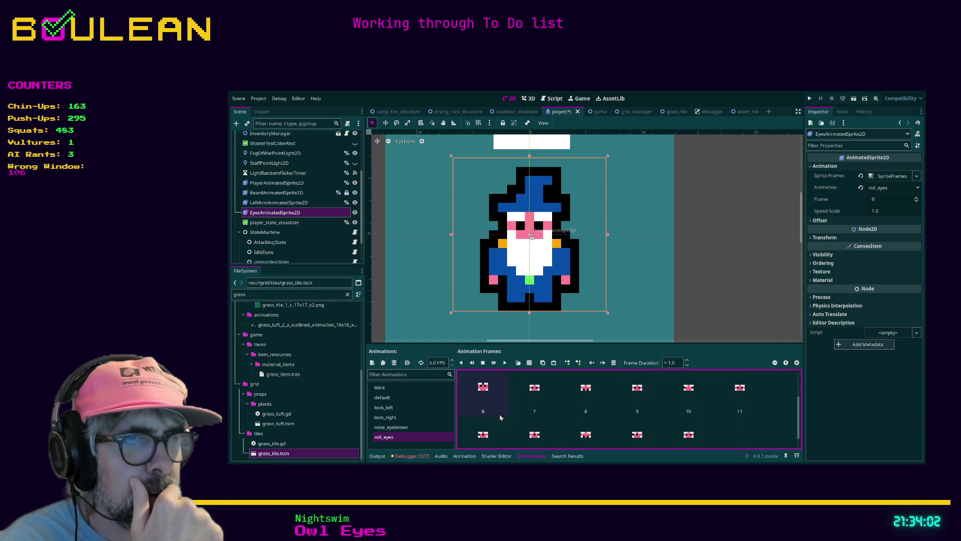
scroll(498, 423, "down", 1)
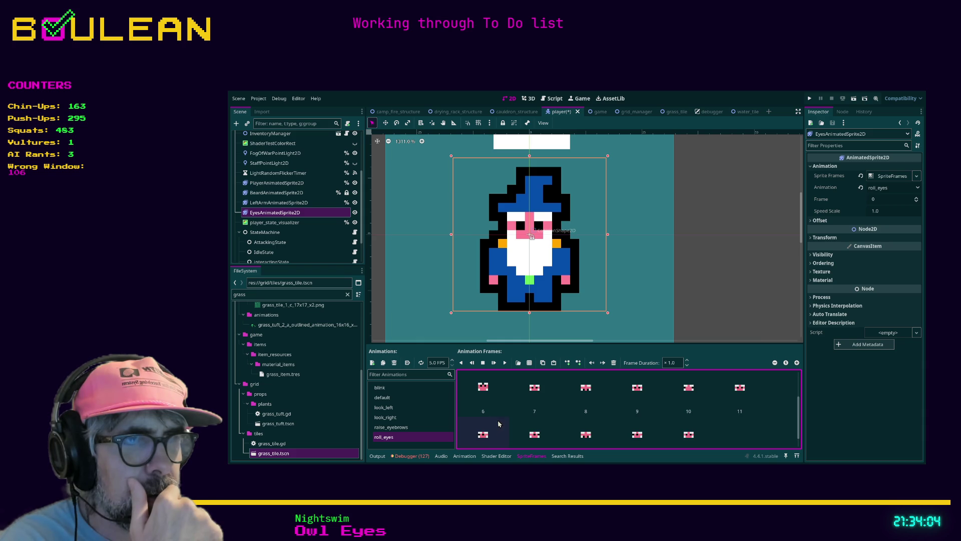
scroll(498, 424, "up", 3)
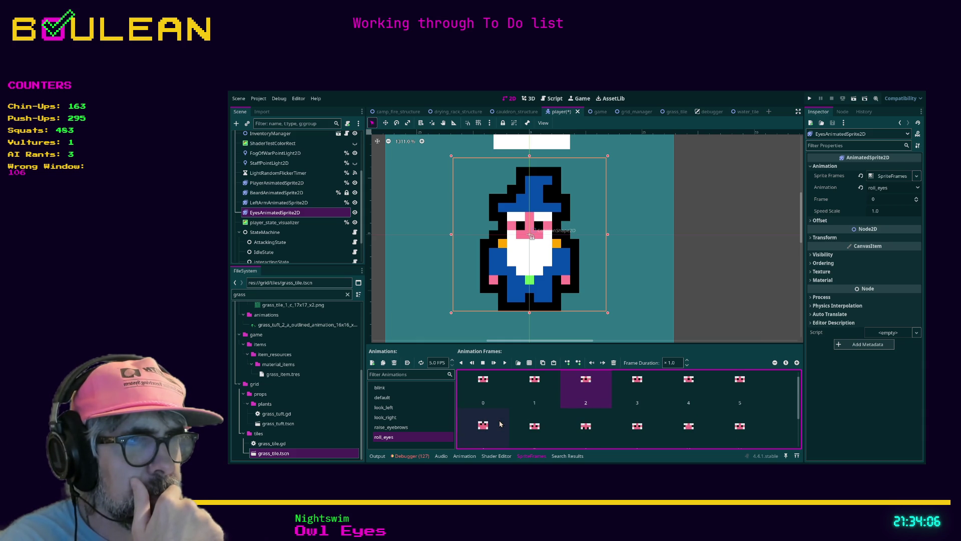
scroll(500, 423, "down", 2)
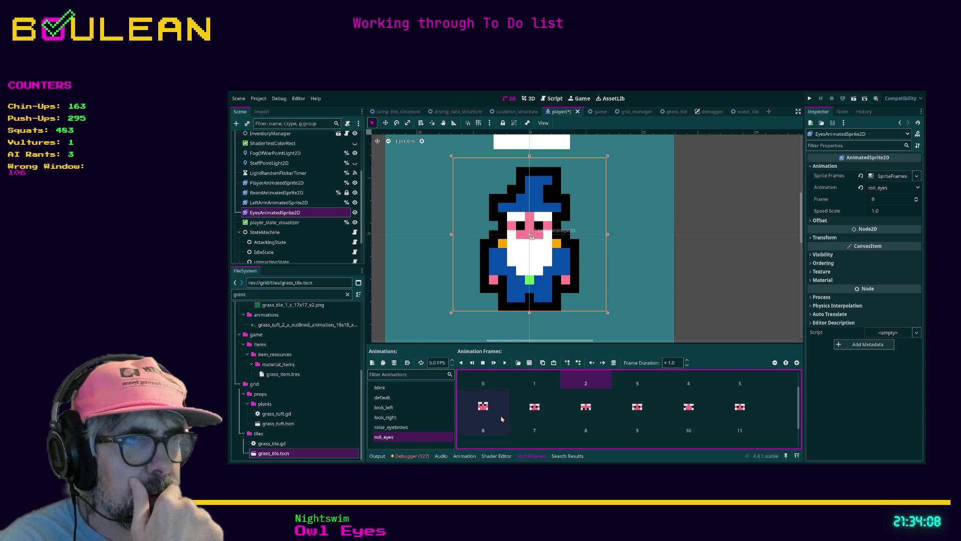
scroll(542, 412, "down", 3)
scroll(542, 412, "down", 1)
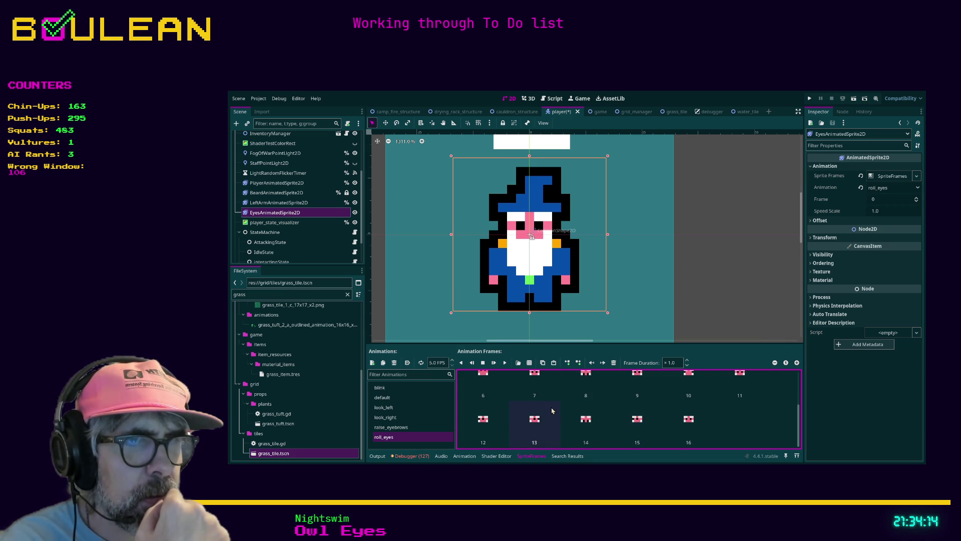
scroll(696, 401, "up", 1)
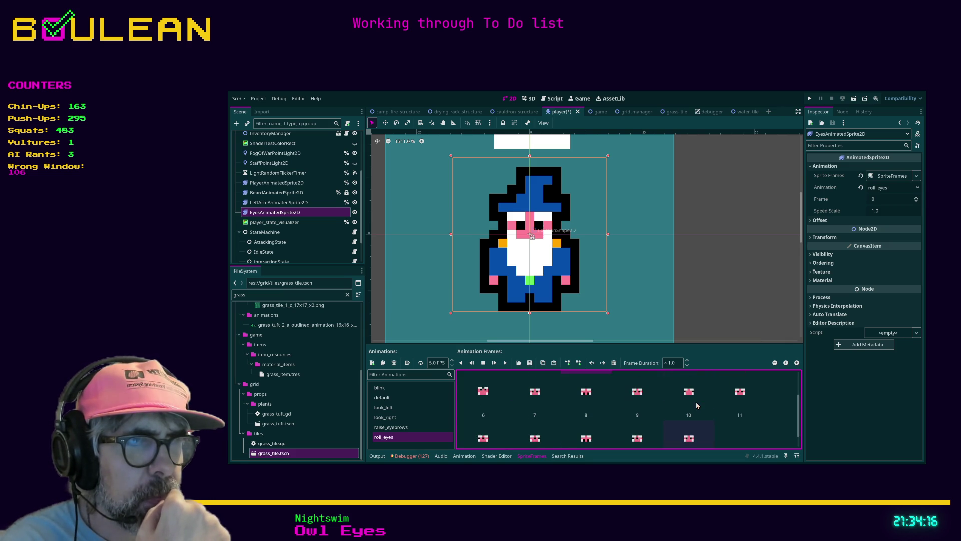
Check frames 6 through 16, then select the range of surplus frames starting at frame 10
left_click(640, 399)
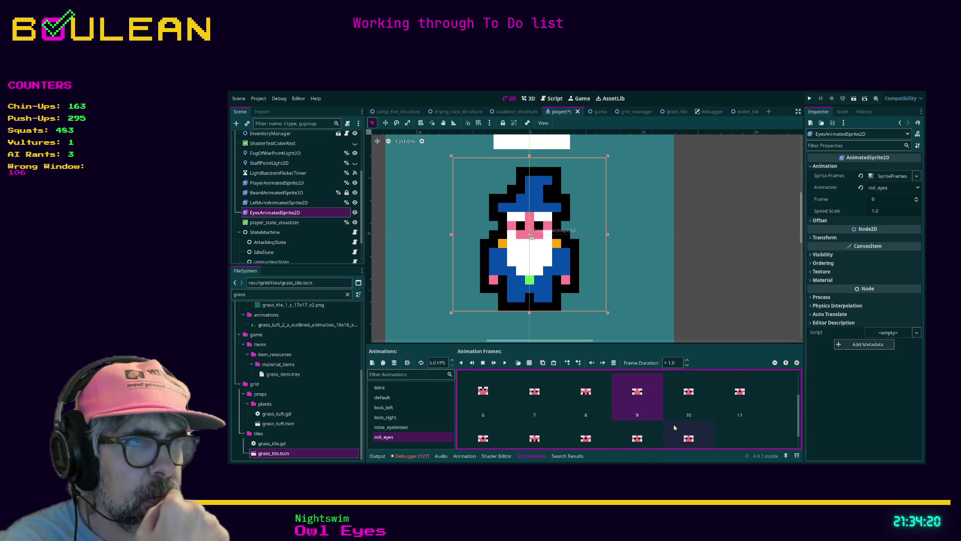
scroll(661, 431, "down", 1)
left_click(634, 433)
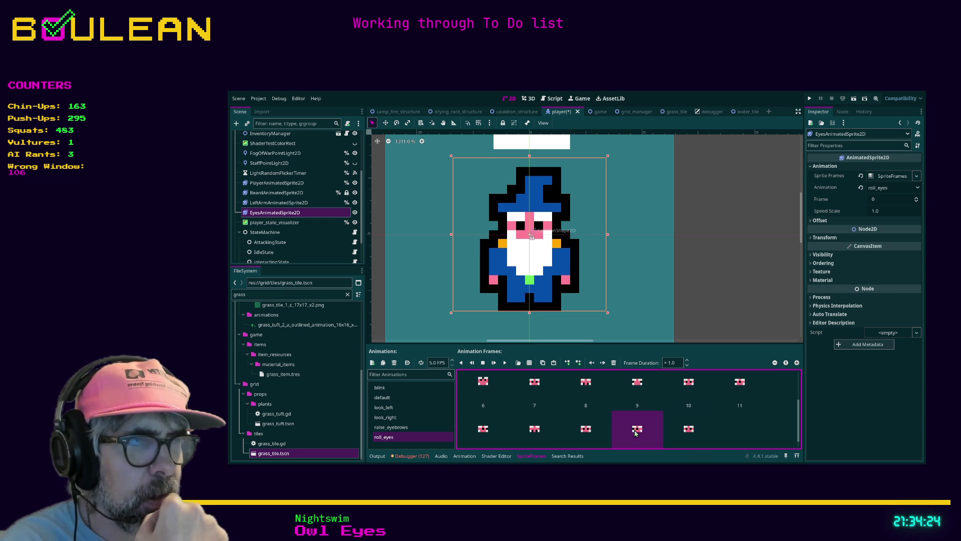
scroll(705, 413, "up", 1)
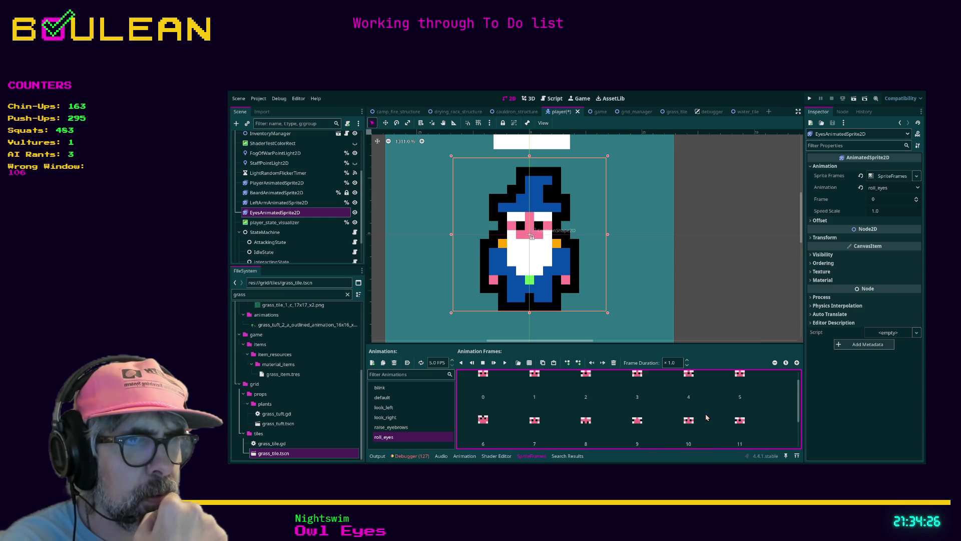
left_click(491, 398)
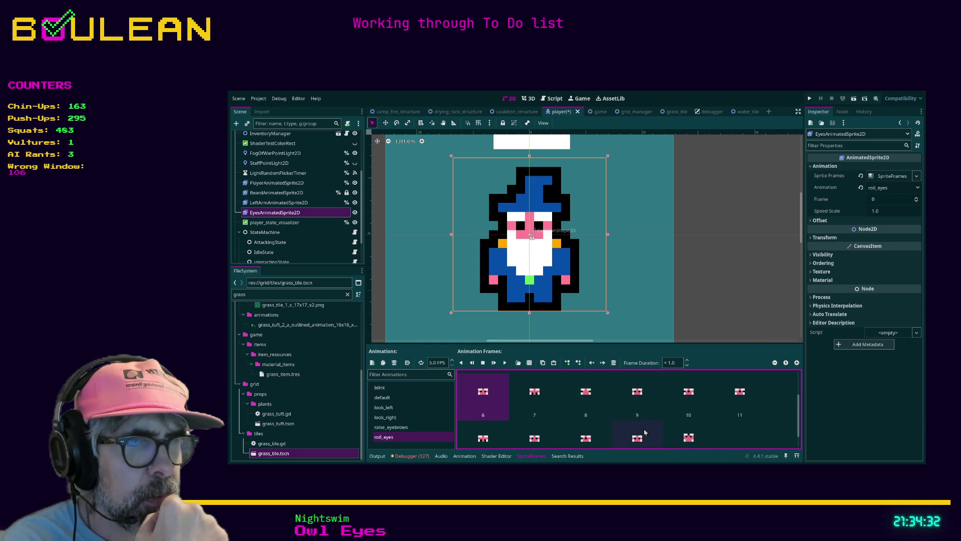
scroll(640, 405, "down", 1)
left_click(685, 427)
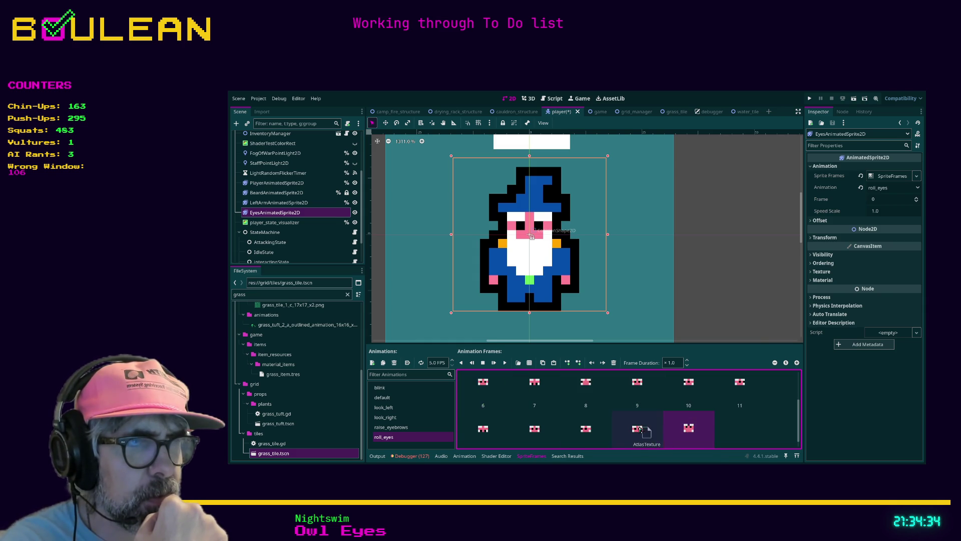
left_click(741, 386)
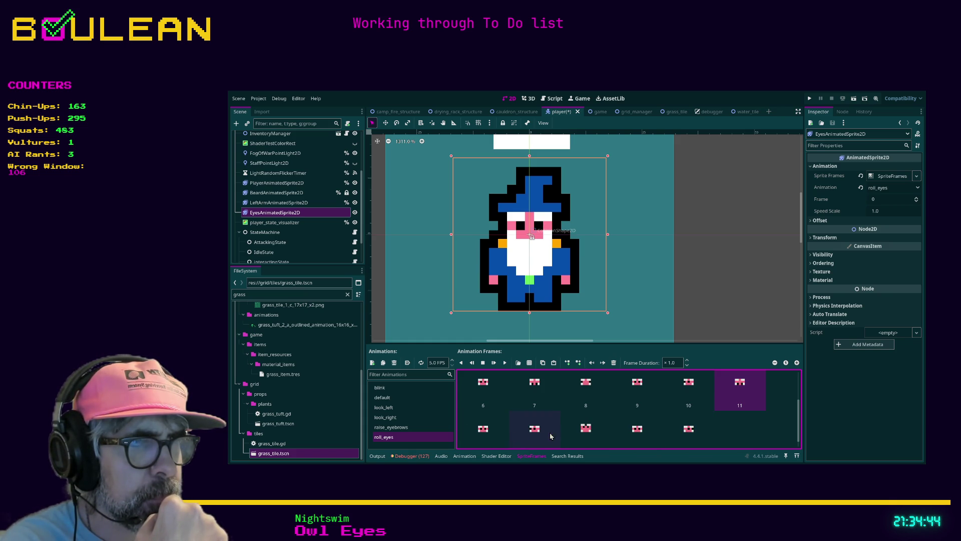
left_click(689, 430)
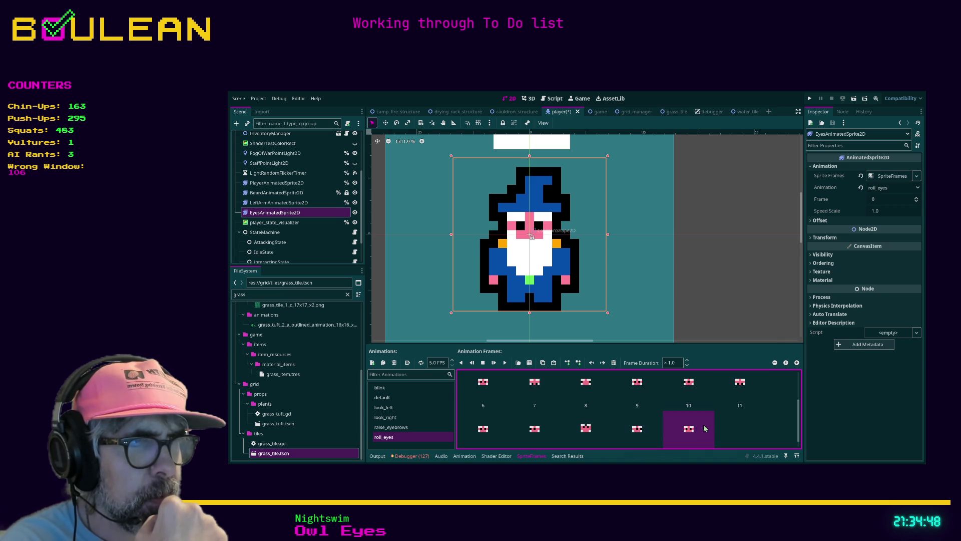
left_click(742, 385)
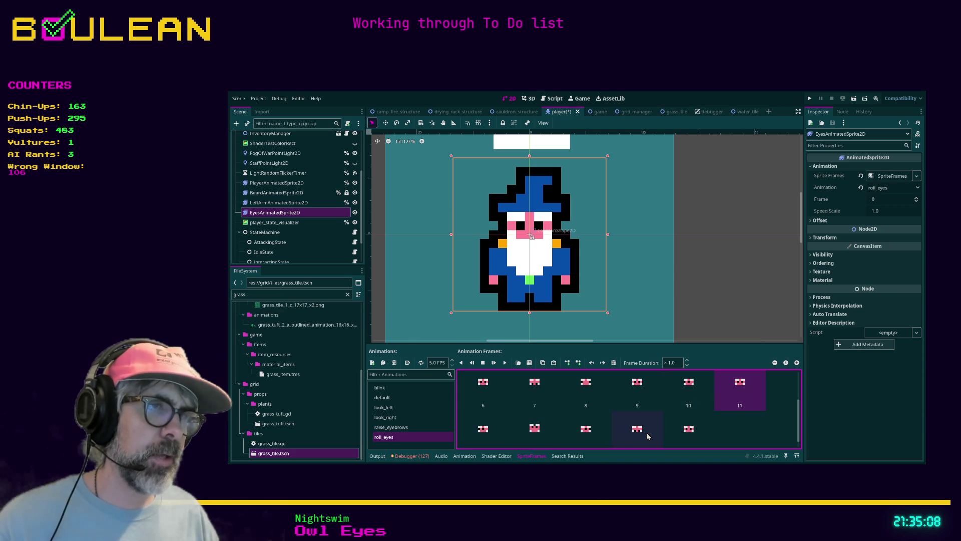
left_click(698, 392)
scroll(699, 398, "up", 2)
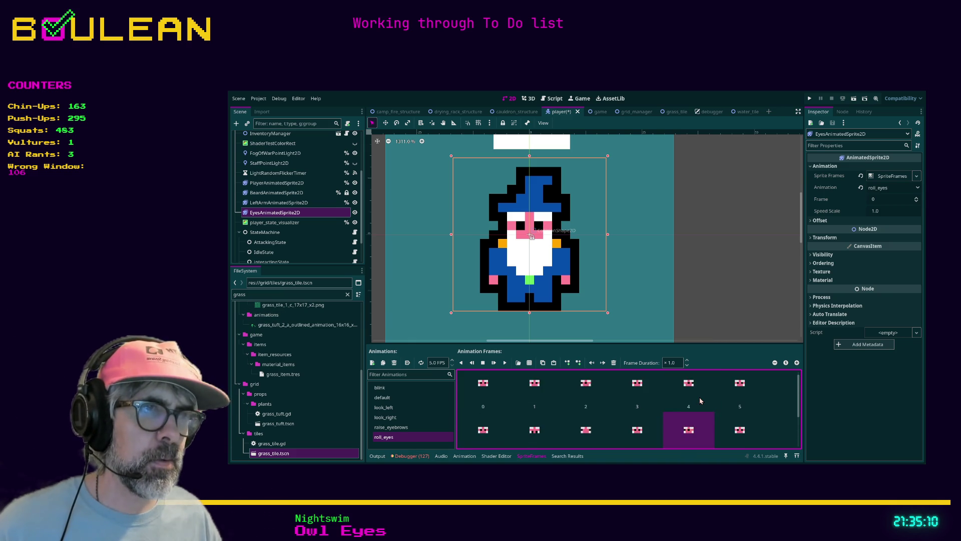
left_click(489, 403, "shift")
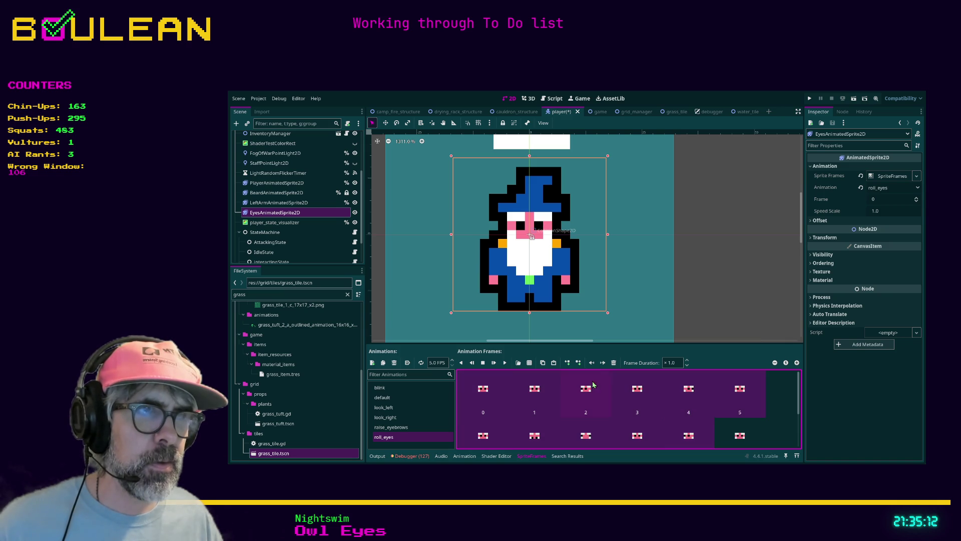
Delete the surplus roll_eyes frames, leaving frames 0–5, and play the animation from frame 0
left_click(614, 364)
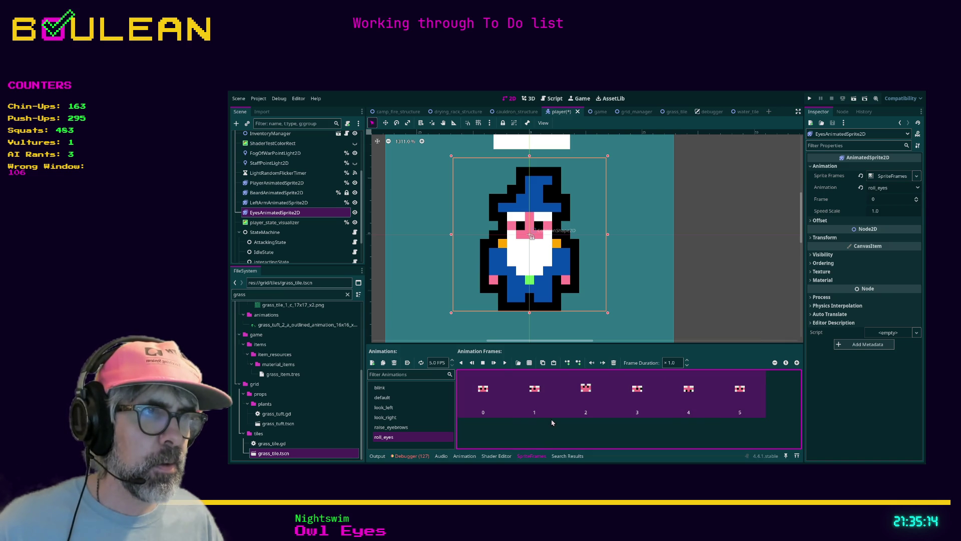
left_click(483, 393)
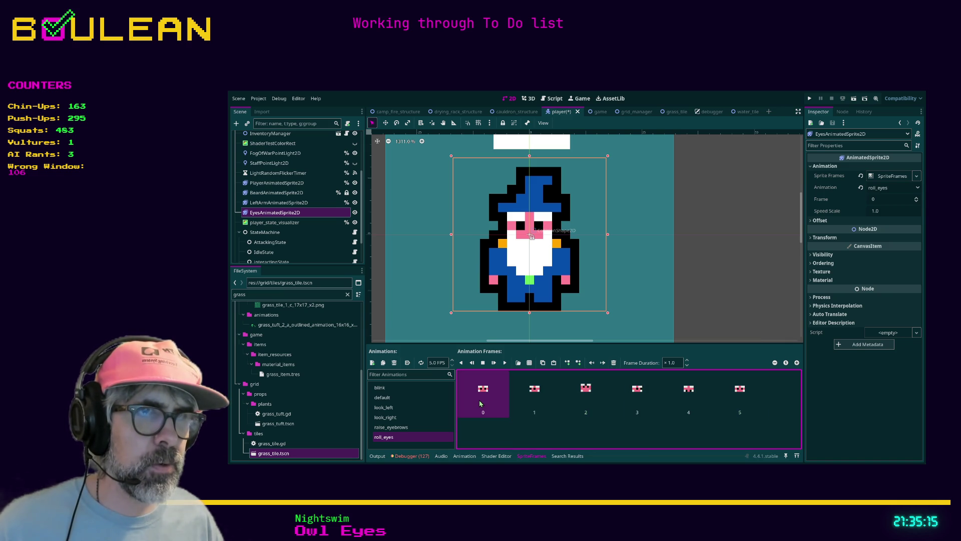
left_click(504, 363)
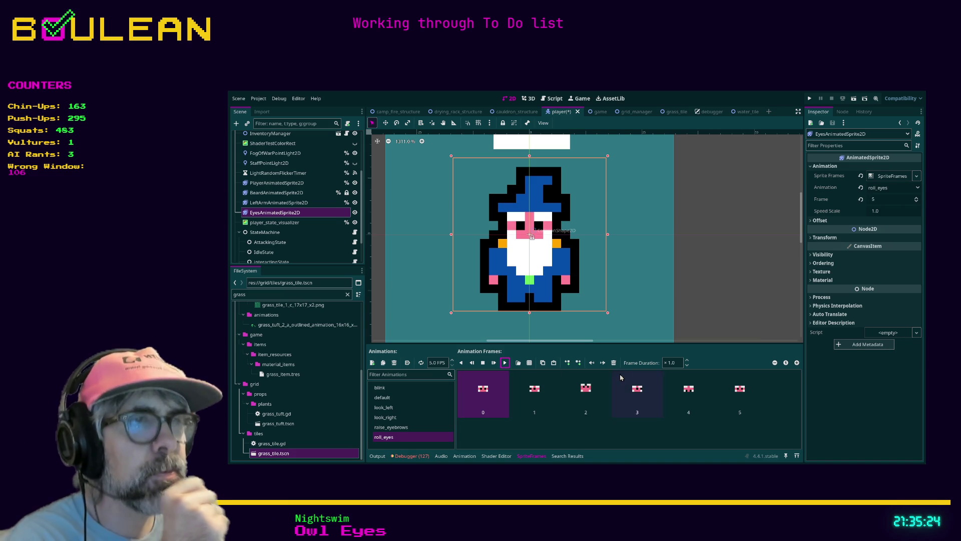
Set the Frame Duration of roll_eyes frames 0–2 to 0.5
left_click(670, 362)
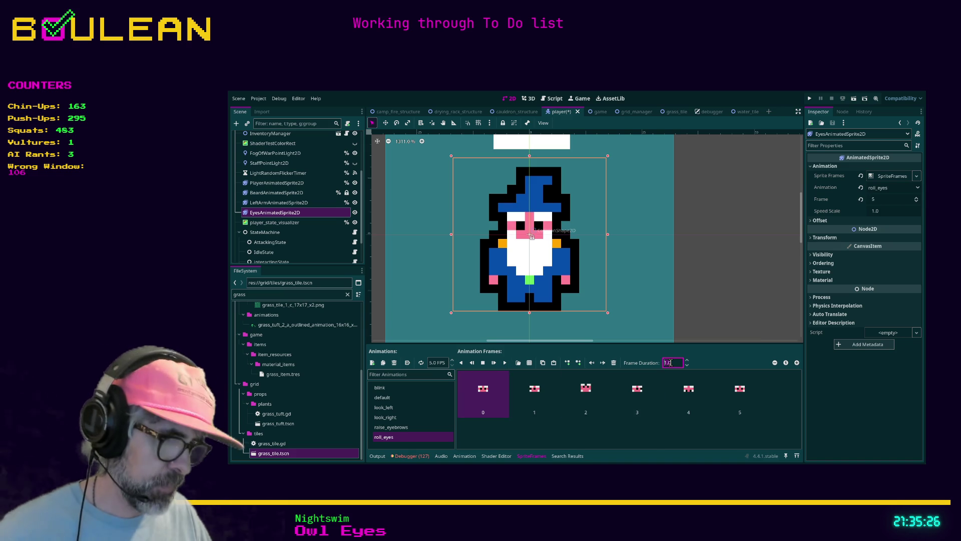
type("0.5")
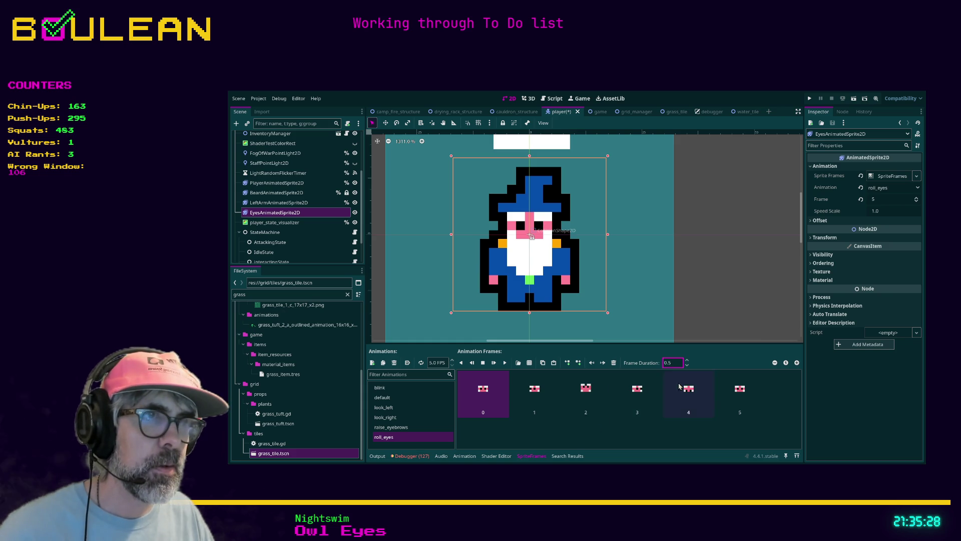
double_click(668, 363)
left_click(541, 389)
left_click(588, 395)
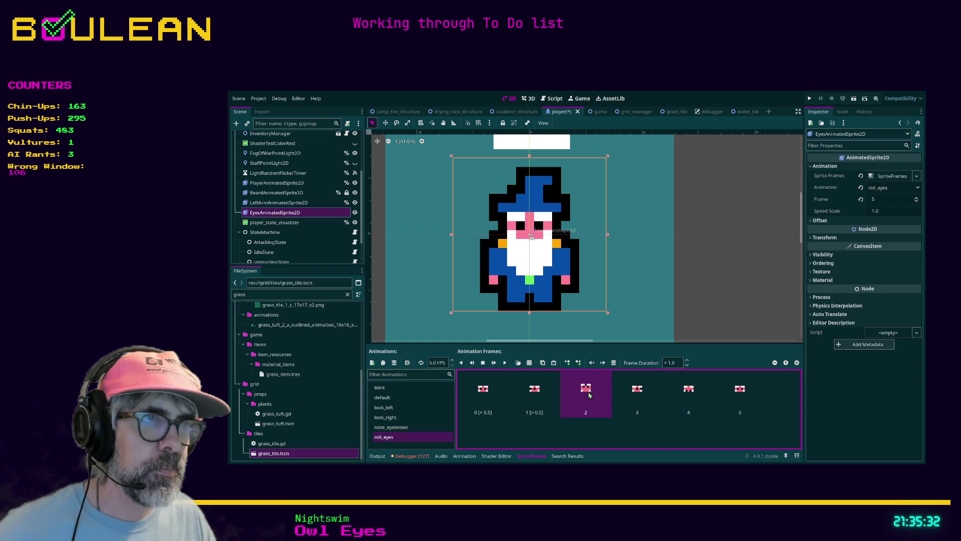
type("0.5")
left_click(632, 392)
Set the Frame Duration of roll_eyes frames 3–5 to 0.5 as well
left_click(689, 388)
double_click(672, 363)
type("0.5")
left_click(740, 396)
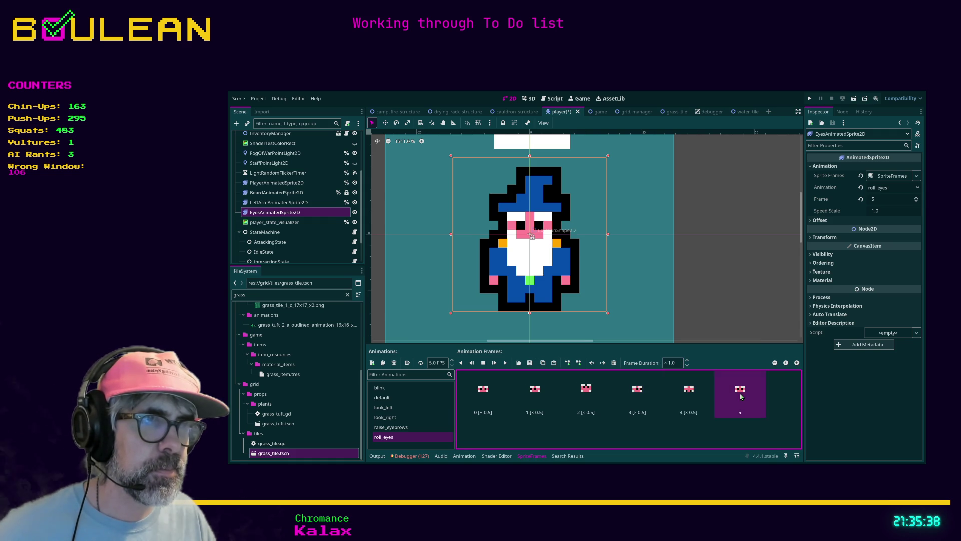
double_click(672, 362)
type("0.5")
left_click(490, 400)
Save the player scene and play the faster eye roll from frame 0
key("ctrl+s")
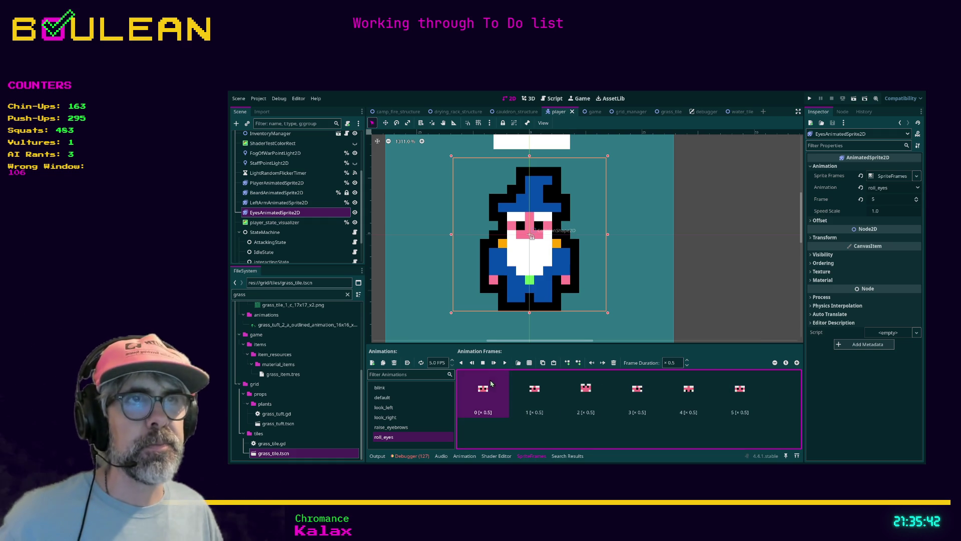
left_click(505, 362)
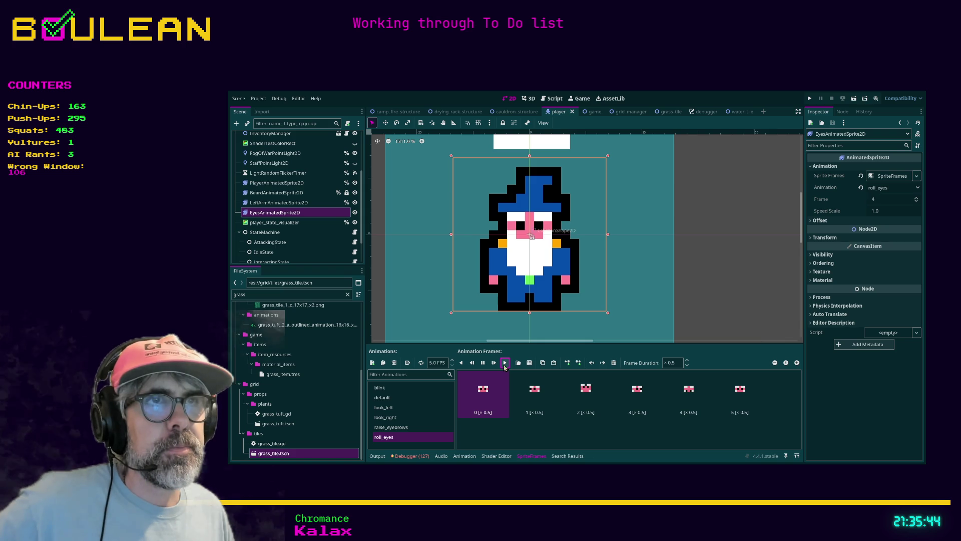
left_click(504, 366)
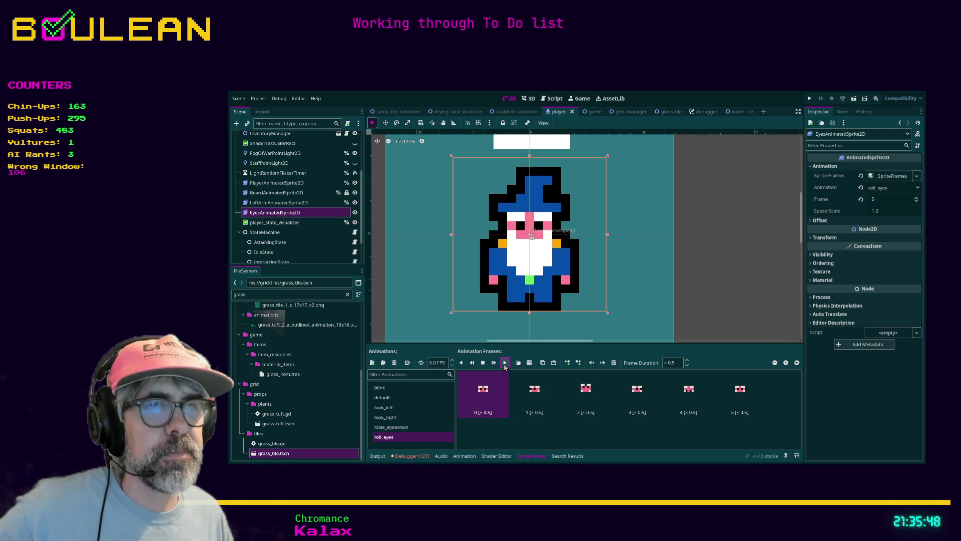
Raise the duration of each roll_eyes frame 0–5 to 0.6
left_click(680, 363)
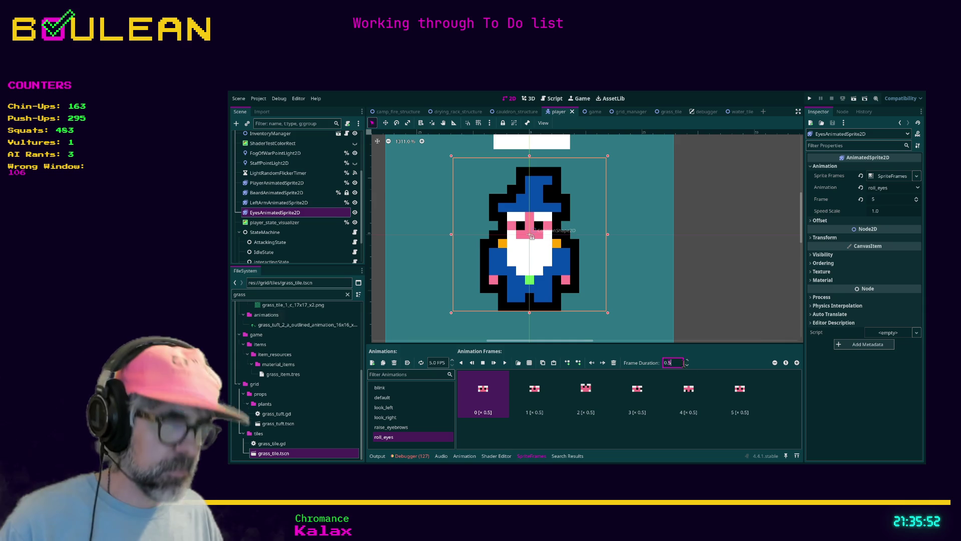
left_click(686, 360)
left_click(518, 398)
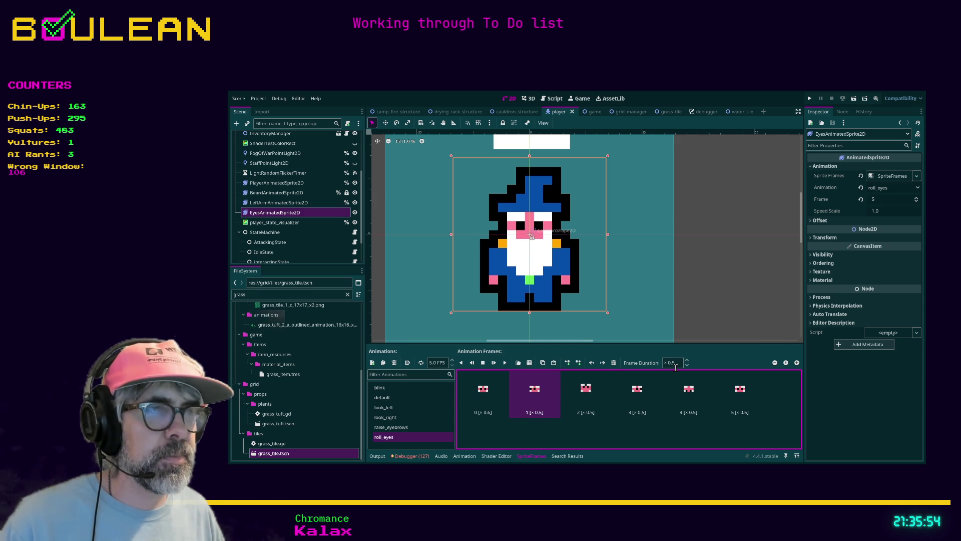
left_click(686, 362)
left_click(595, 394)
left_click(687, 360)
left_click(646, 395)
left_click(687, 360)
left_click(688, 387)
left_click(686, 360)
left_click(728, 390)
left_click(687, 362)
Preview the eye roll with the 0.6 timing and looping toggled, then stop it at frame 0
left_click(505, 363)
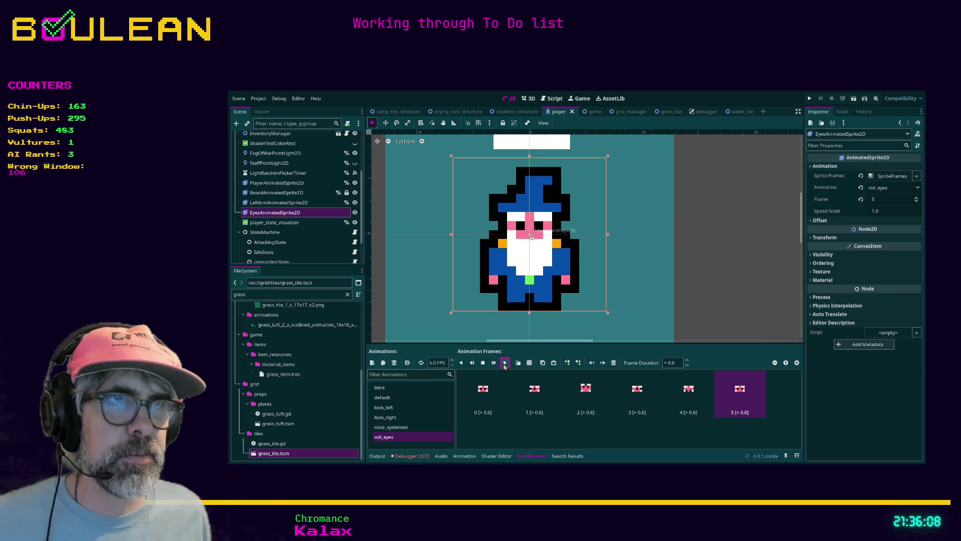
left_click(421, 364)
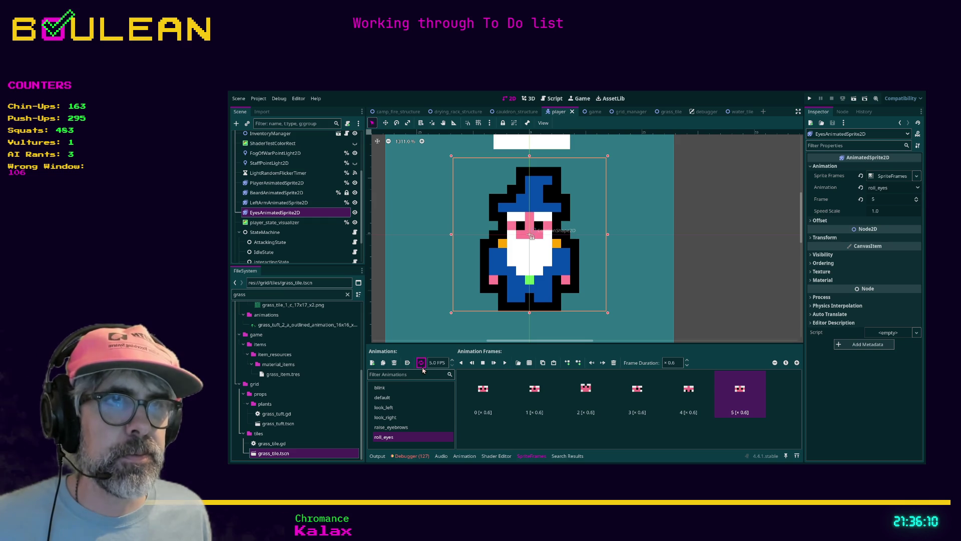
left_click(504, 363)
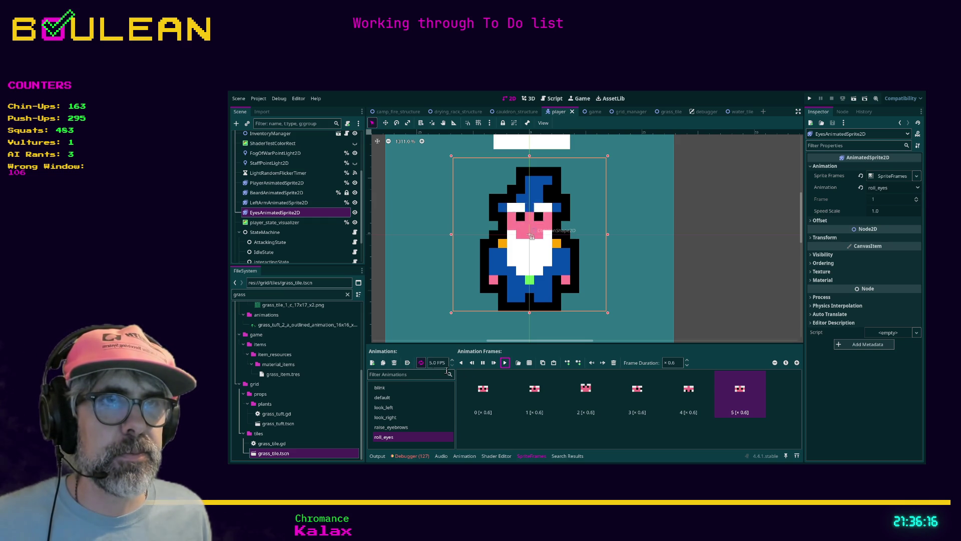
left_click(483, 363)
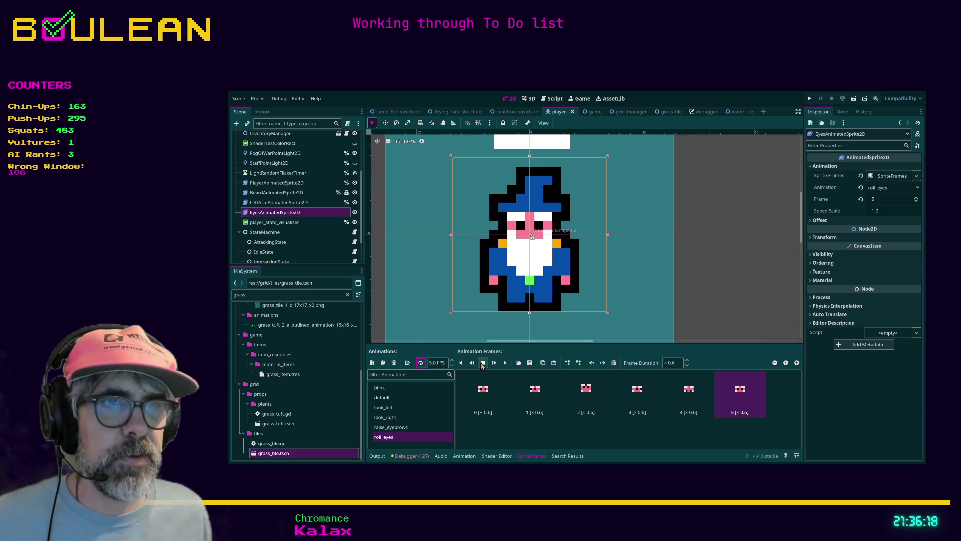
left_click(490, 393)
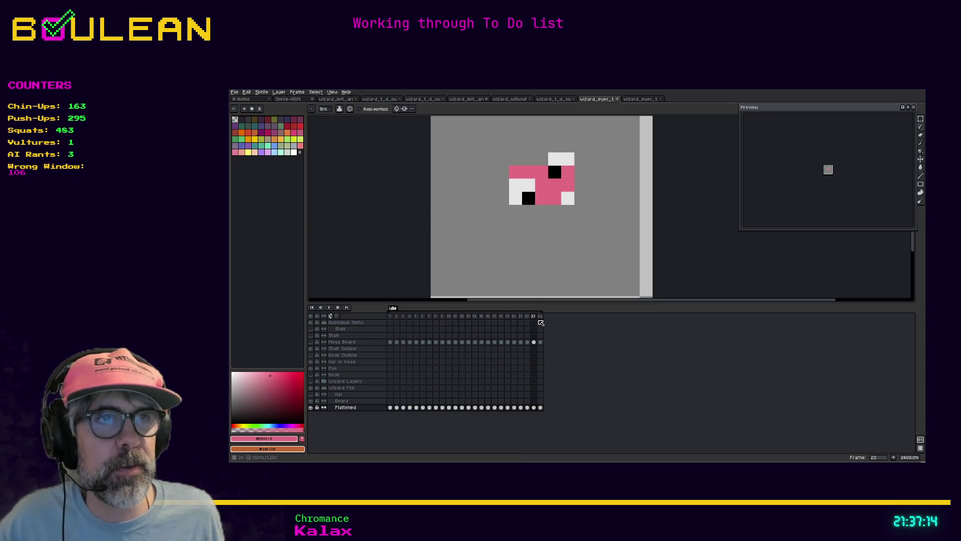
Select frame 24 in the wizard eyes sprite timeline
left_click(540, 316)
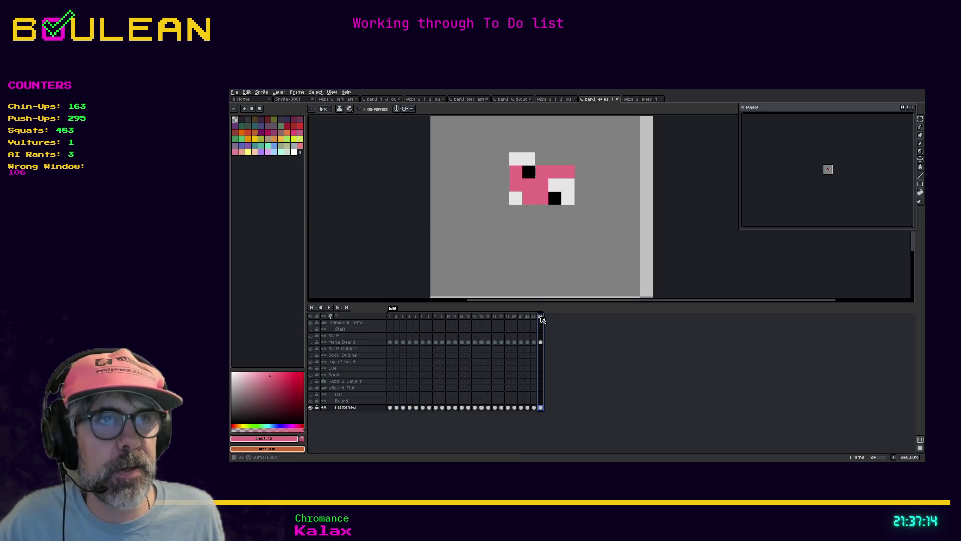
Step back to frame 18 and copy it in after frame 24
left_click(525, 317)
left_click(521, 317)
left_click(514, 317)
left_click(508, 316)
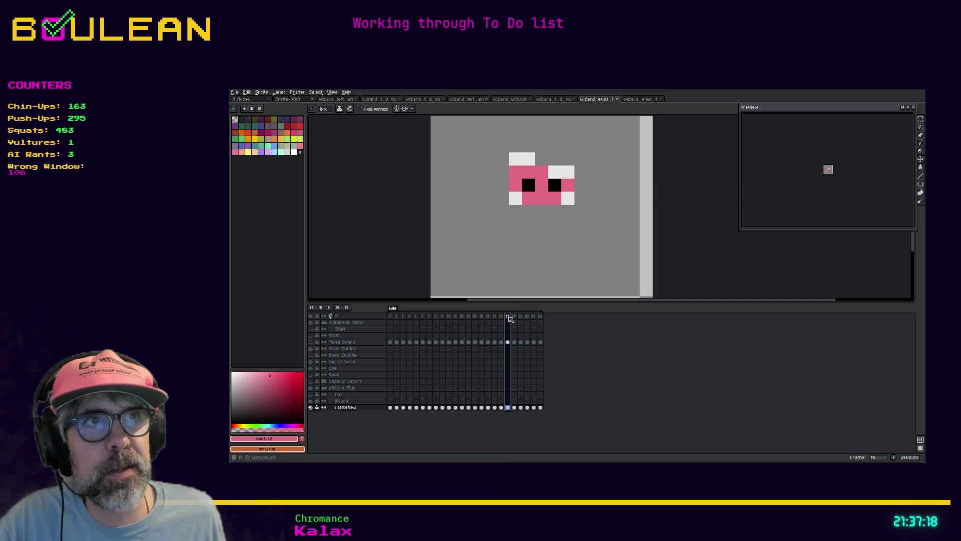
left_click(503, 317)
left_click_drag(503, 317, 567, 321)
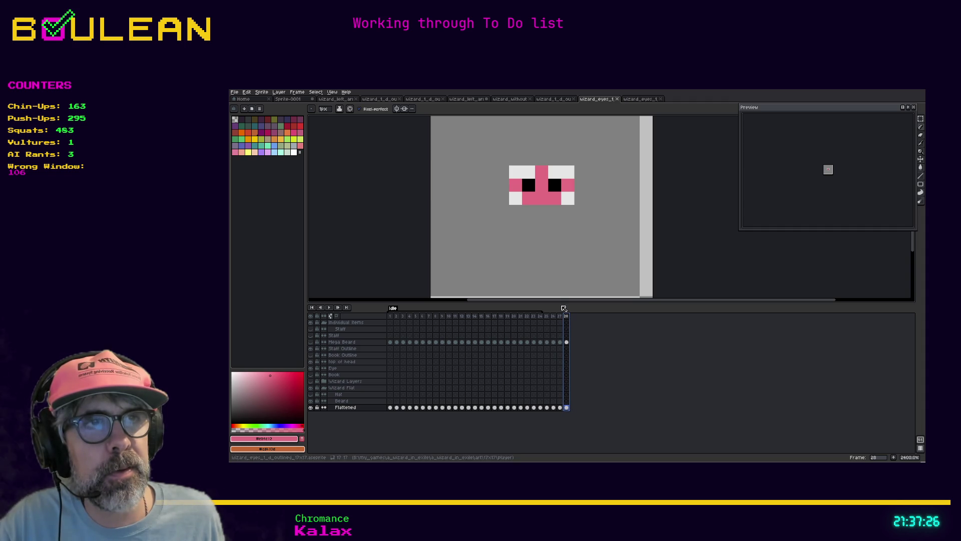
Repaint the copied frame's pupils black toward the eye edges, filling the old pupil pixels pink
key("i")
left_click(532, 189, "alt")
left_click(516, 185)
key("b")
left_click(567, 186)
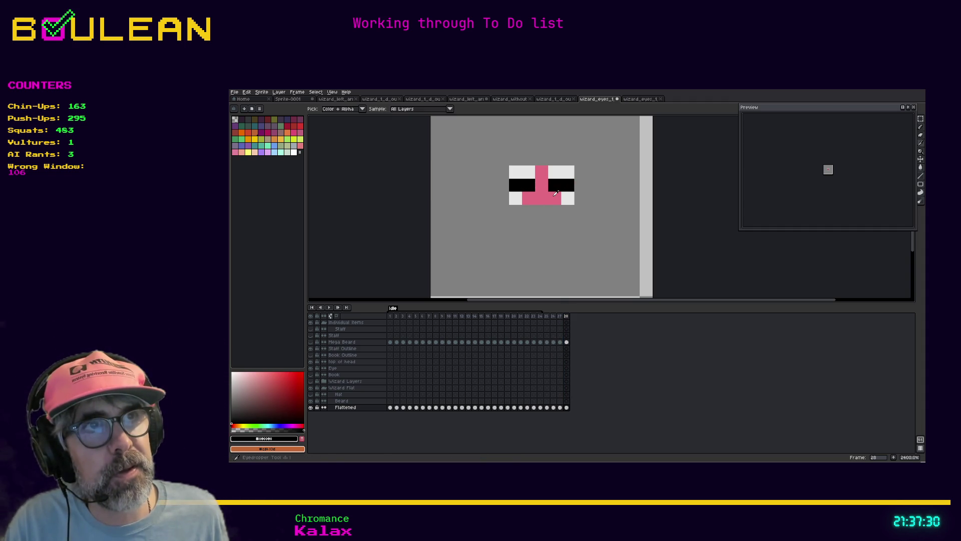
left_click(541, 186, "alt")
left_click(554, 185)
left_click(529, 189)
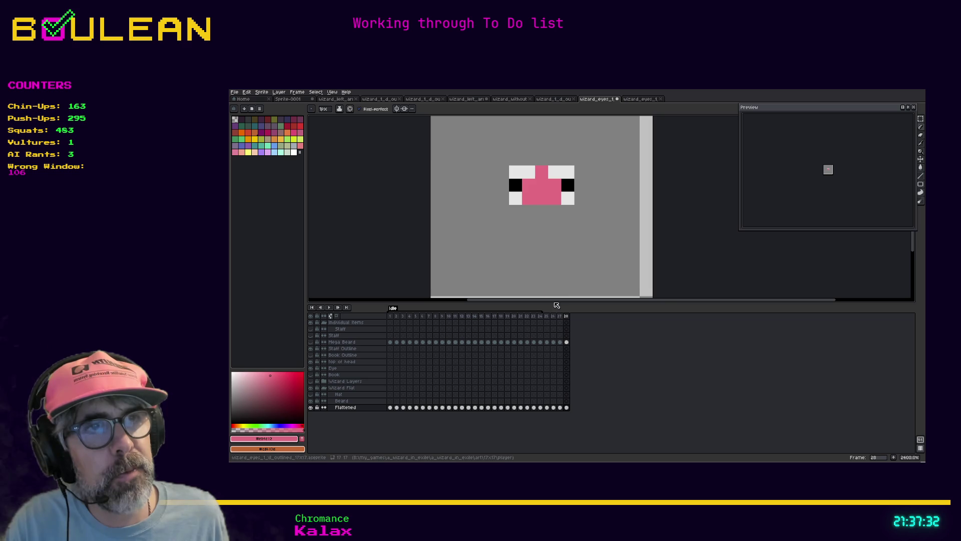
On frame 25, move the left pupil to the outer edge and the right pupil to the right edge
left_click(546, 316)
left_click(529, 185, "alt")
left_click(515, 185)
left_click(541, 185, "alt")
left_click(528, 185)
left_click(551, 191)
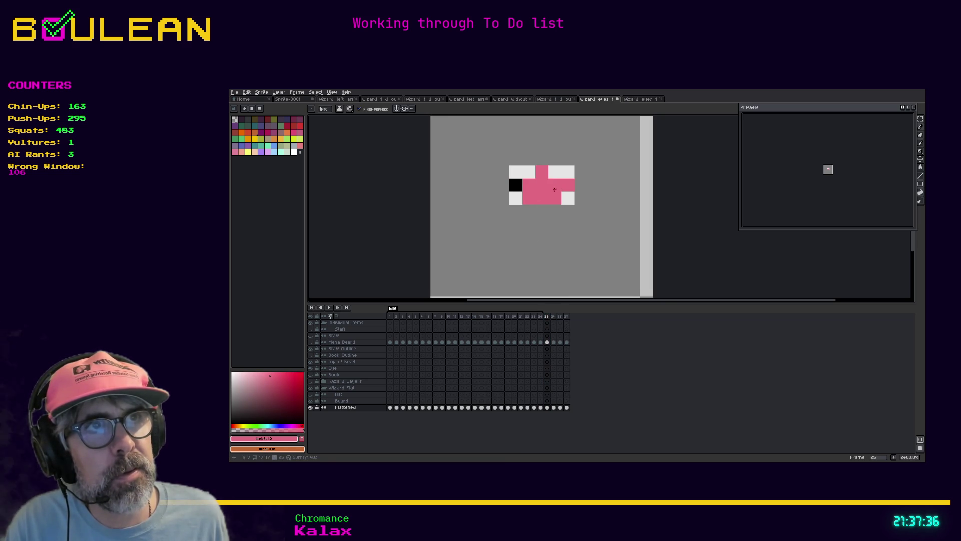
left_click(515, 185, "alt")
left_click(568, 185)
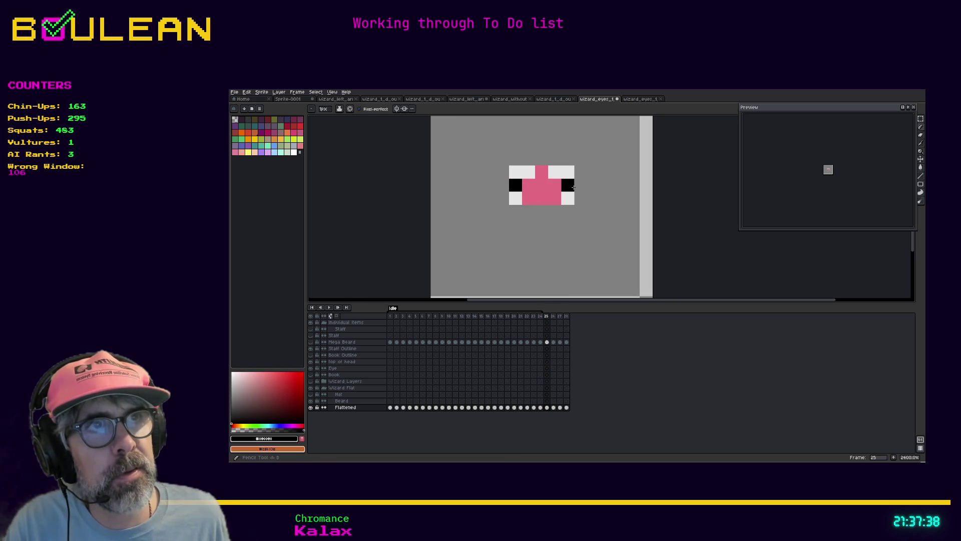
On frame 27, repaint eye pixels black and pink to reposition the pupils
left_click(555, 321)
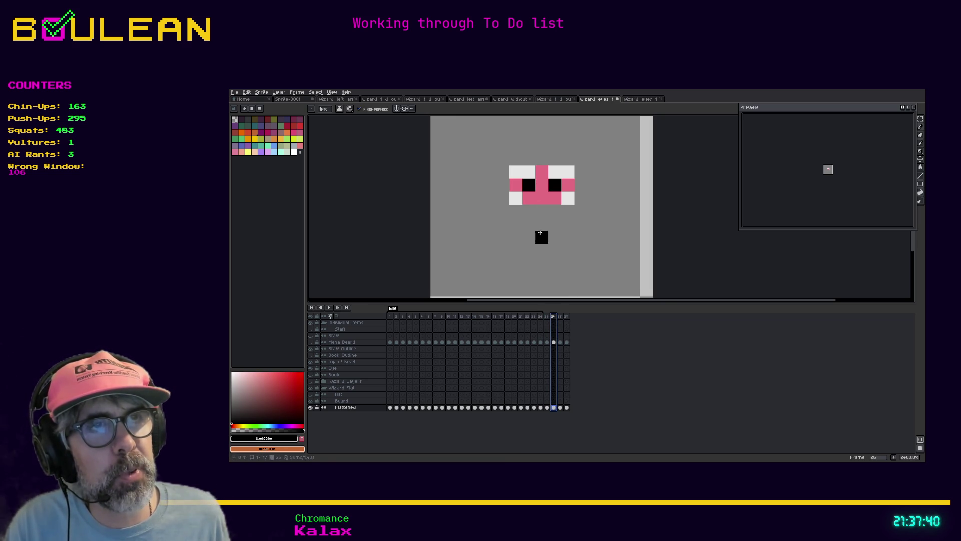
left_click(529, 186, "alt")
left_click(566, 316)
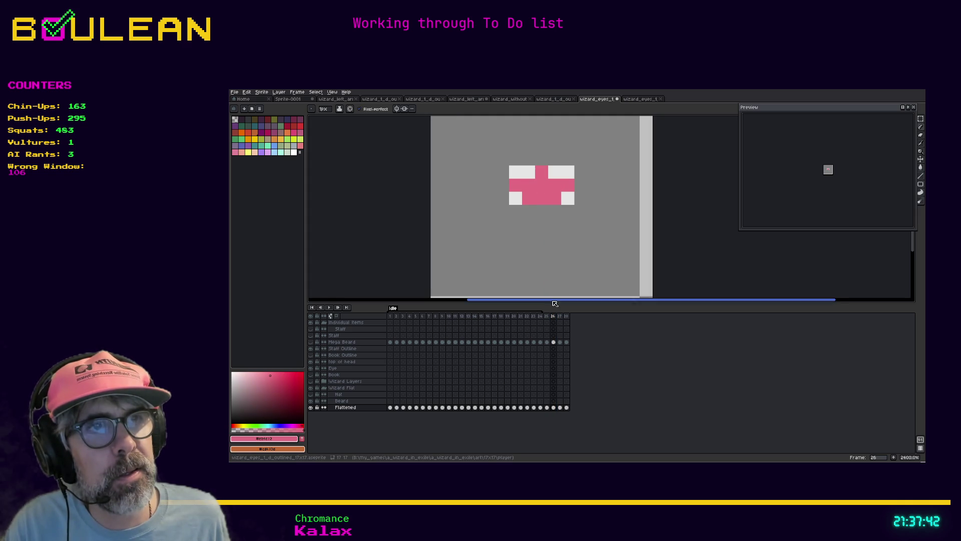
left_click(559, 315)
key("alt")
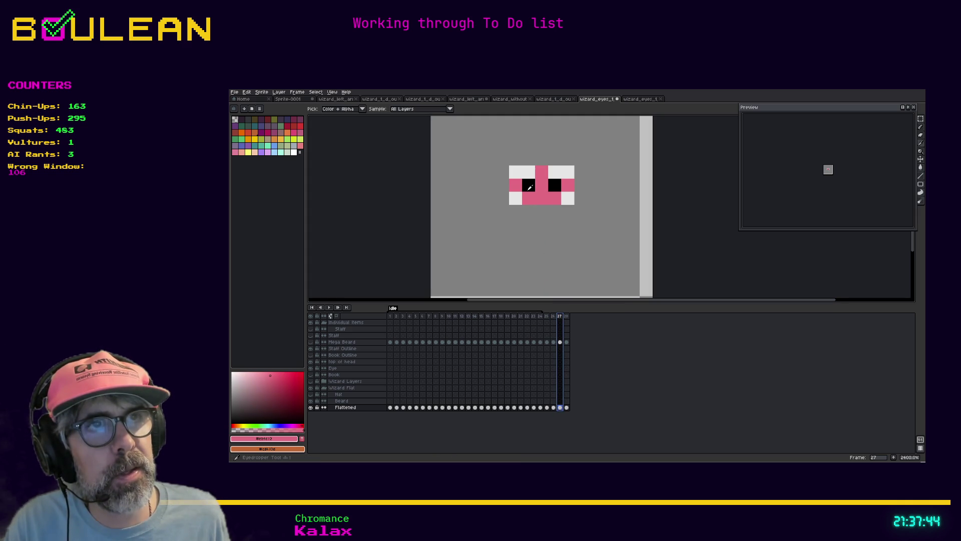
left_click(529, 185, "alt")
left_click(515, 185)
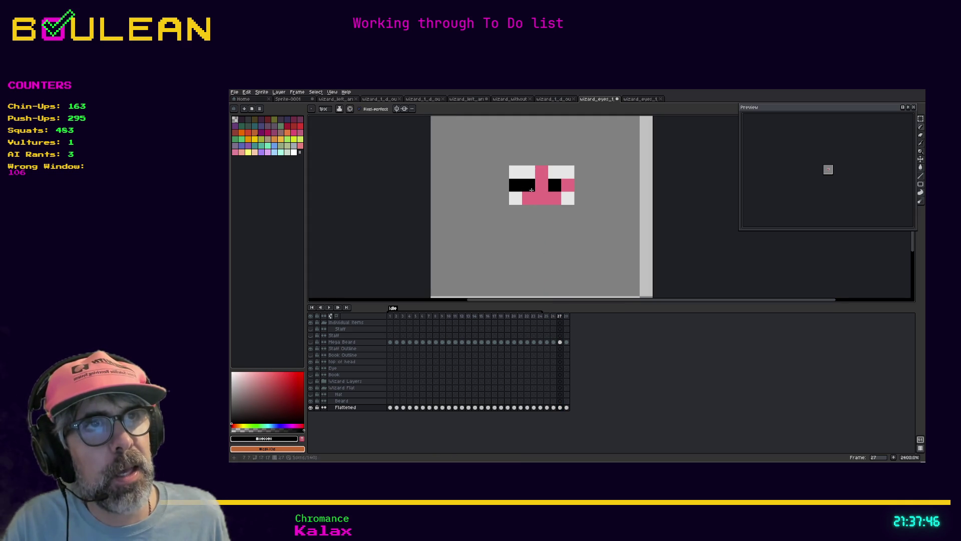
left_click(568, 183)
left_click(541, 185, "alt")
left_click(555, 185)
left_click(528, 186)
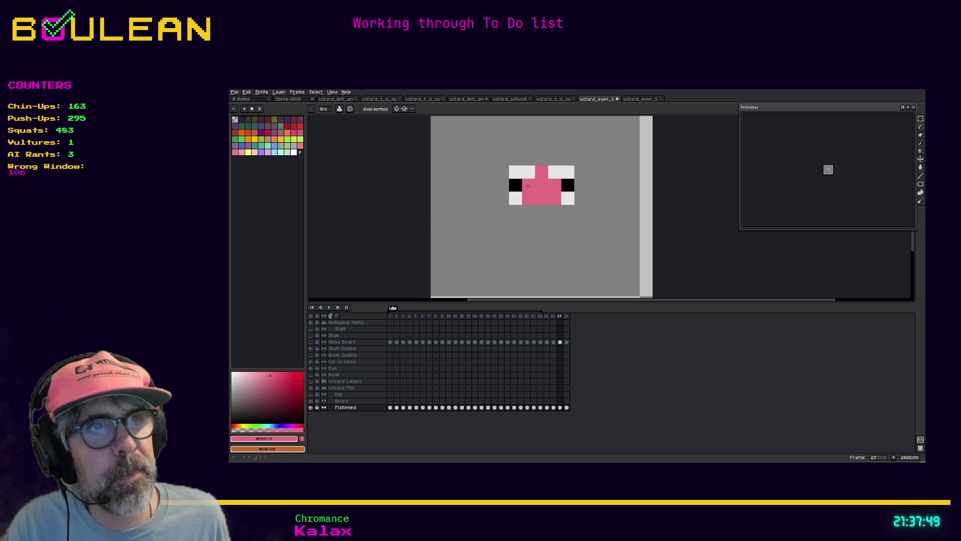
On frame 28, paint the pupils black toward the middle and repaint the outer eye pixels pink
left_click(566, 316)
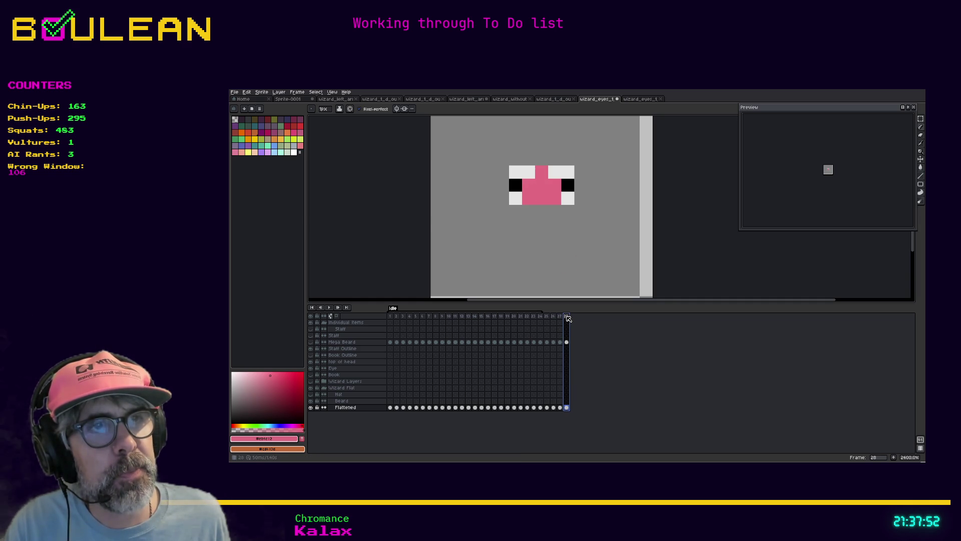
key("i")
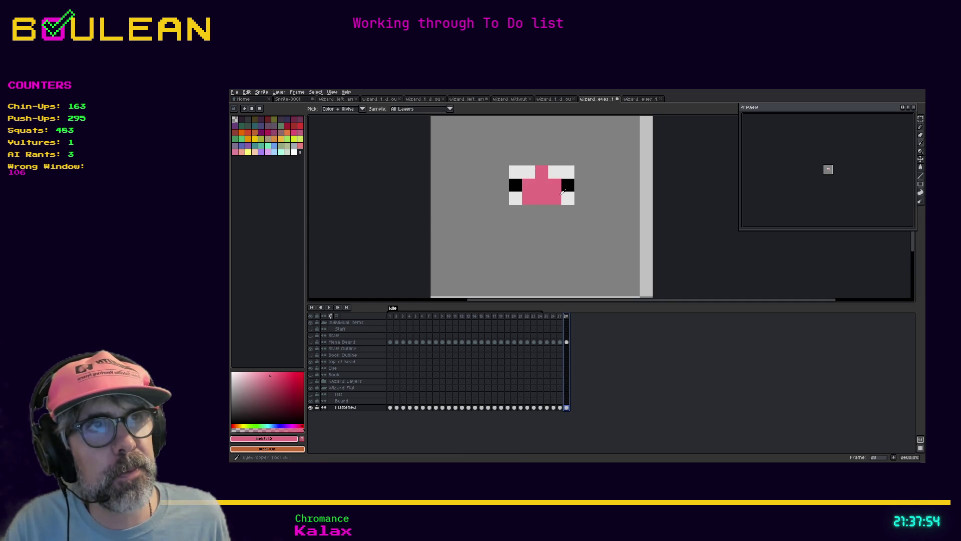
left_click(562, 190)
key("b")
left_click(554, 185)
left_click(528, 189)
left_click(541, 185, "alt")
left_click(568, 185)
left_click(515, 185)
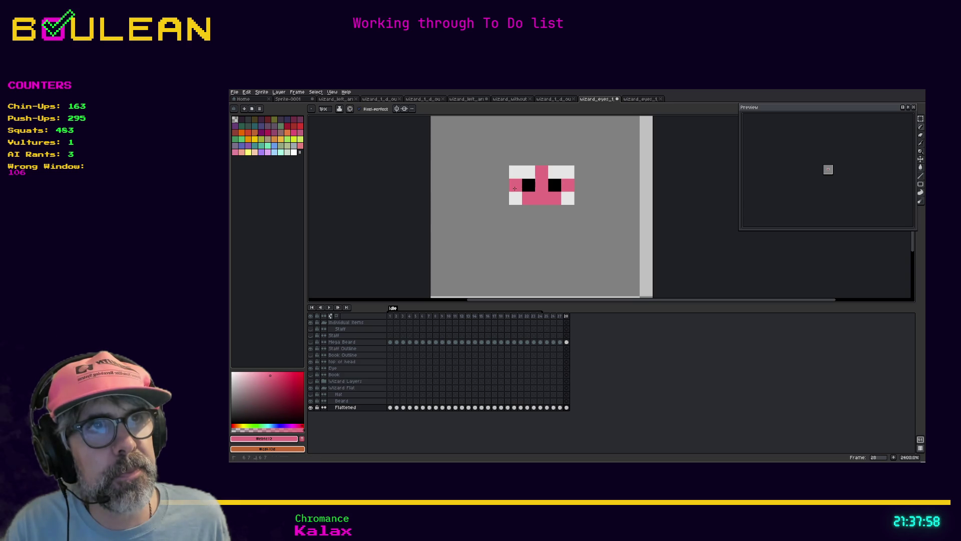
Step through frames 24–28 to check the pupils, ending on the frame 28 column
left_click(559, 316)
left_click(553, 315)
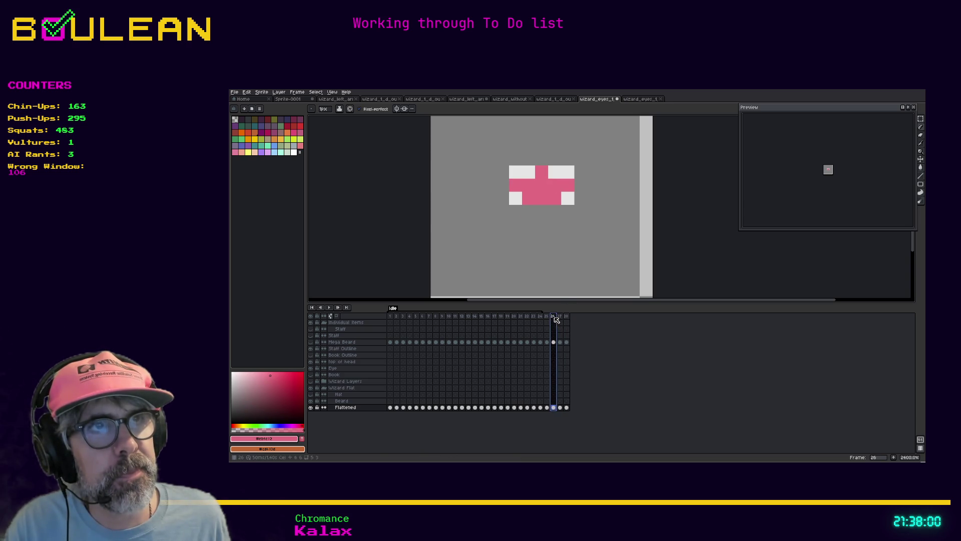
key("Left")
key("Left")
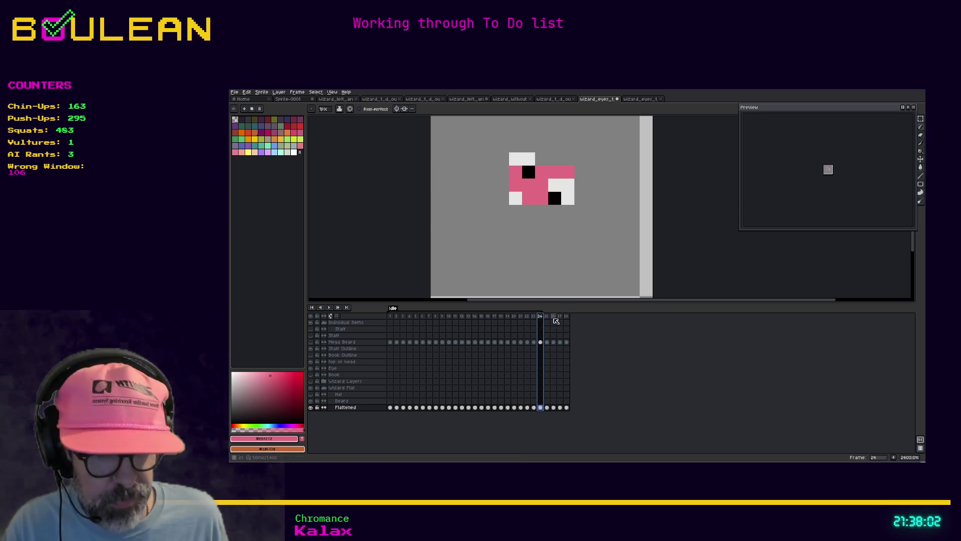
key("Home")
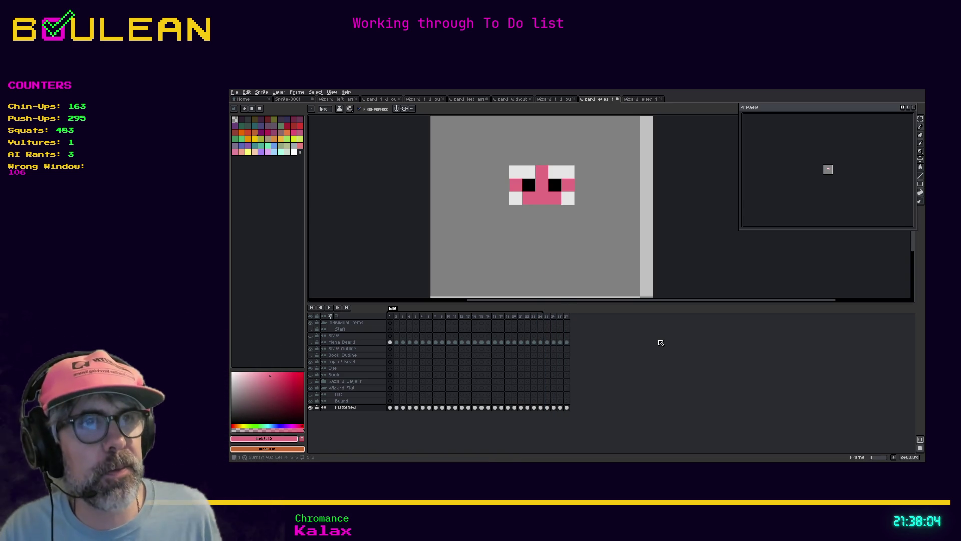
left_click(547, 316)
left_click(553, 316)
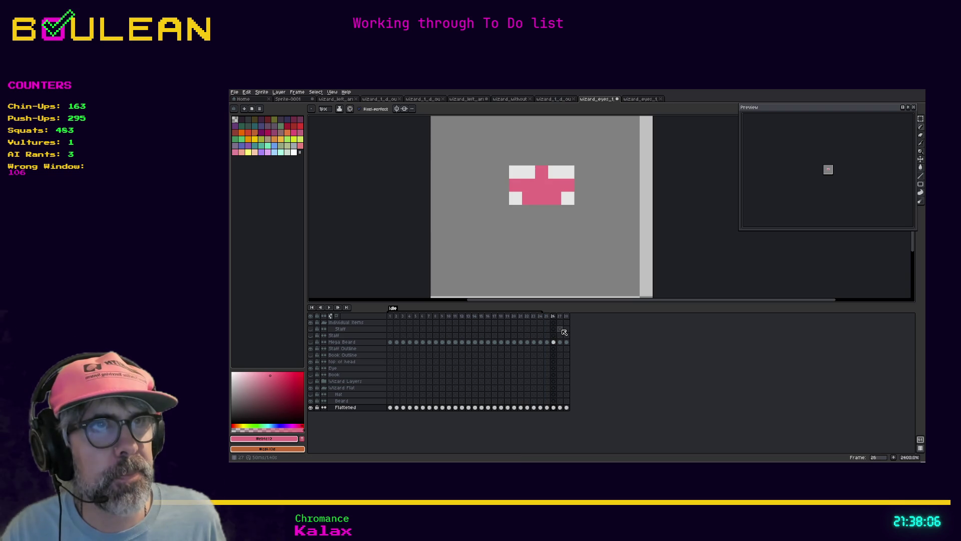
key("Left")
key("Right")
key("Right")
key("Right")
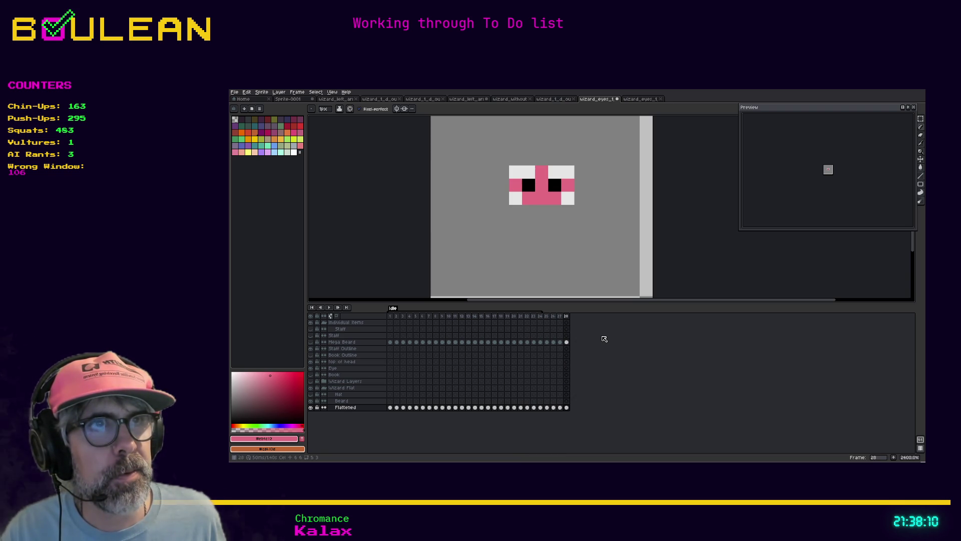
left_click(567, 316)
Copy frame 28 in after frame 24 and step back and forth through the eye-roll frames
left_click_drag(569, 321, 546, 320)
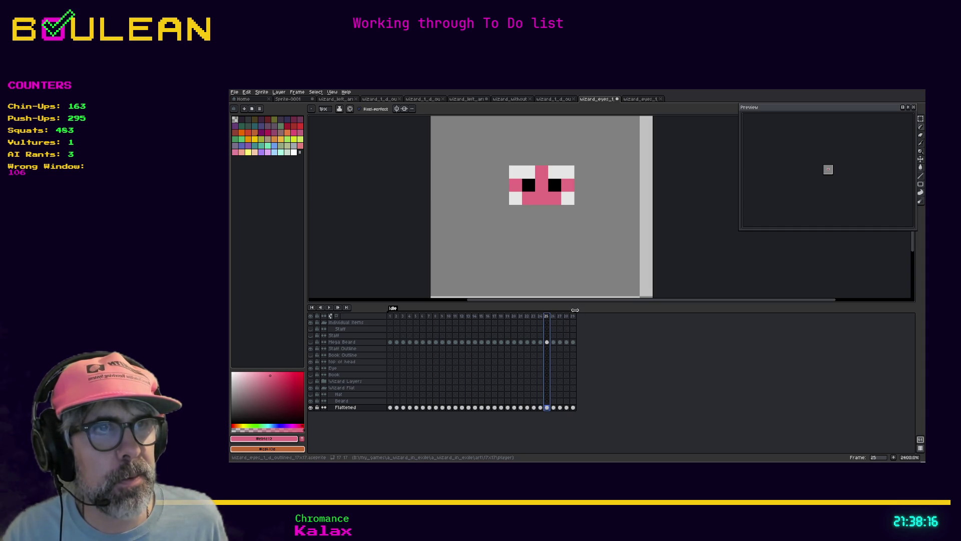
left_click(552, 319)
left_click(560, 319)
key("Right")
key("Right")
key("Left")
key("Left")
key("Left")
key("Right")
key("Right")
key("Right")
key("Left")
key("Left")
key("Left")
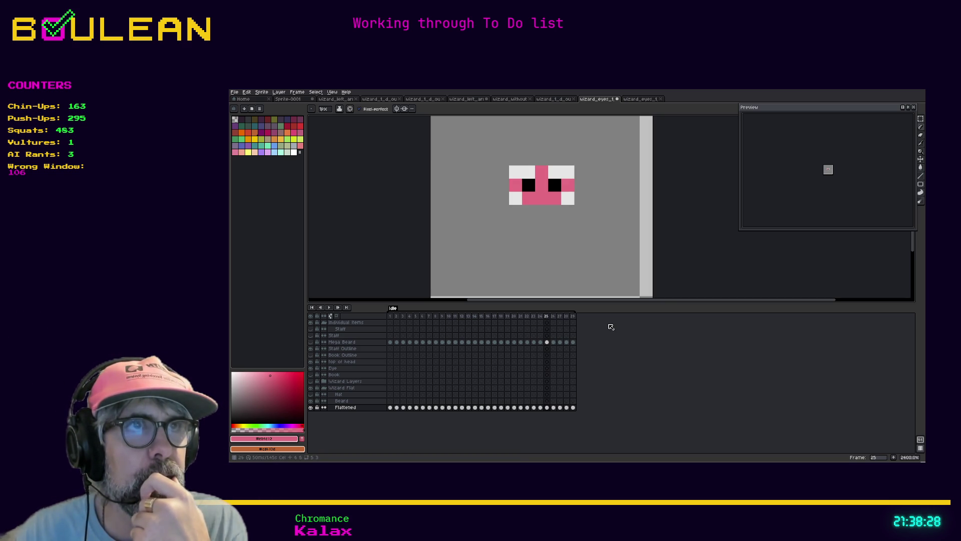
key("Right")
key("Right")
key("Right")
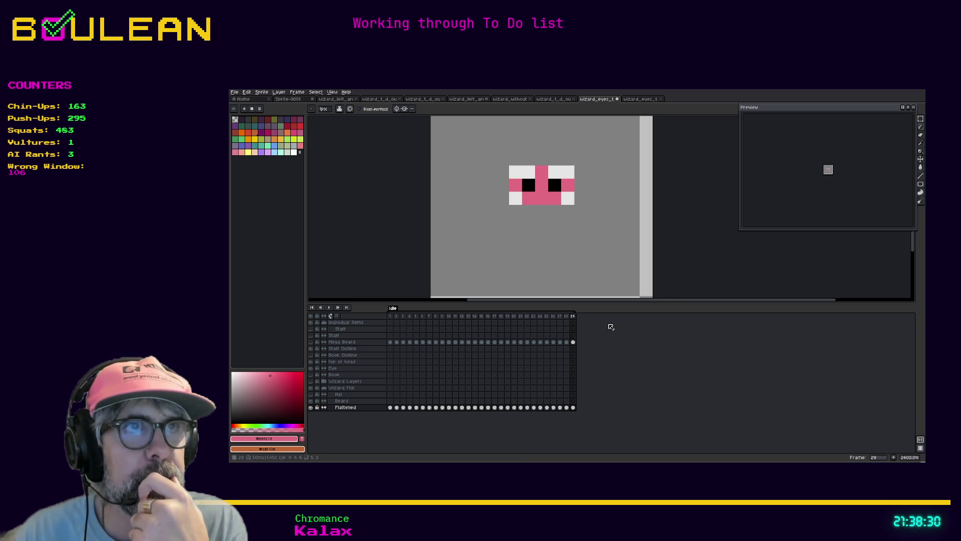
key("Left")
key("Left")
key("Left")
key("Right")
key("Left")
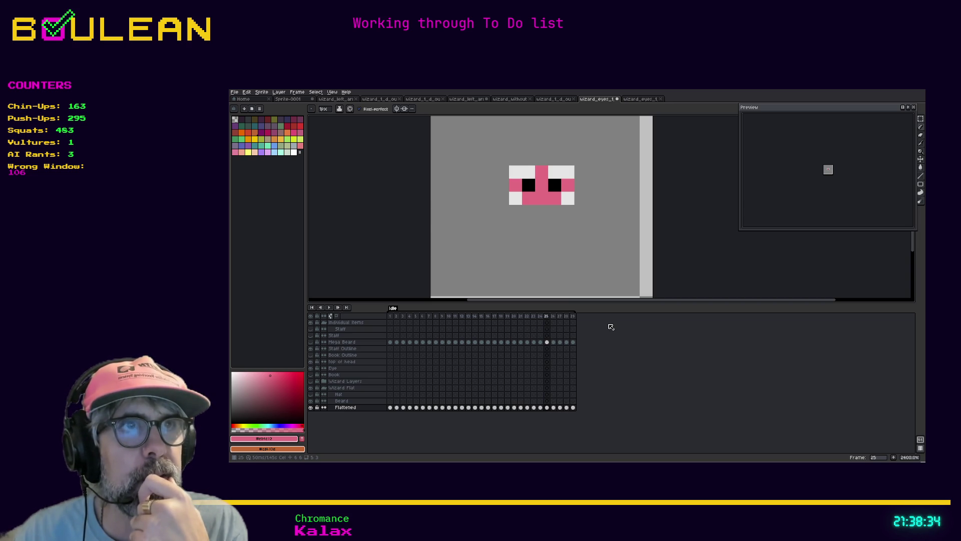
key("Right")
key("Left")
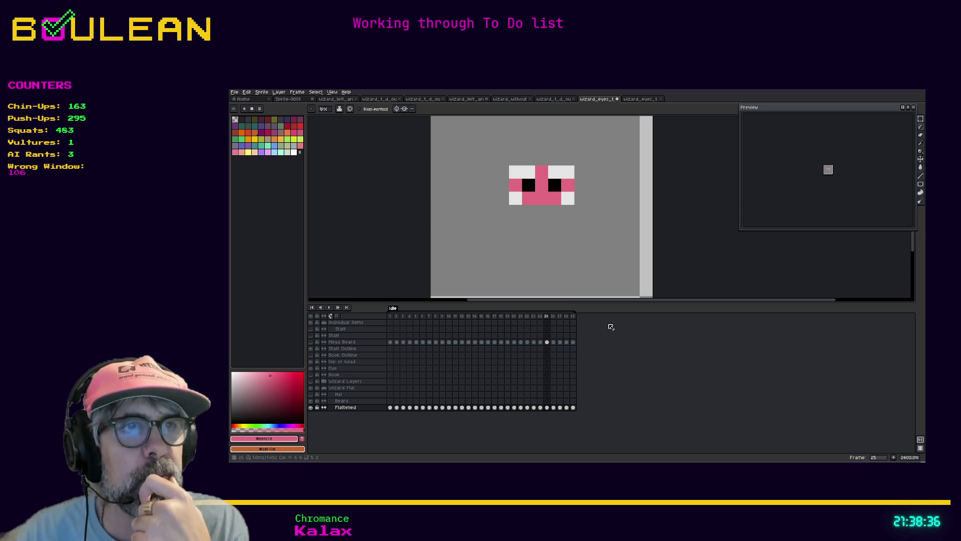
key("Right")
key("Right")
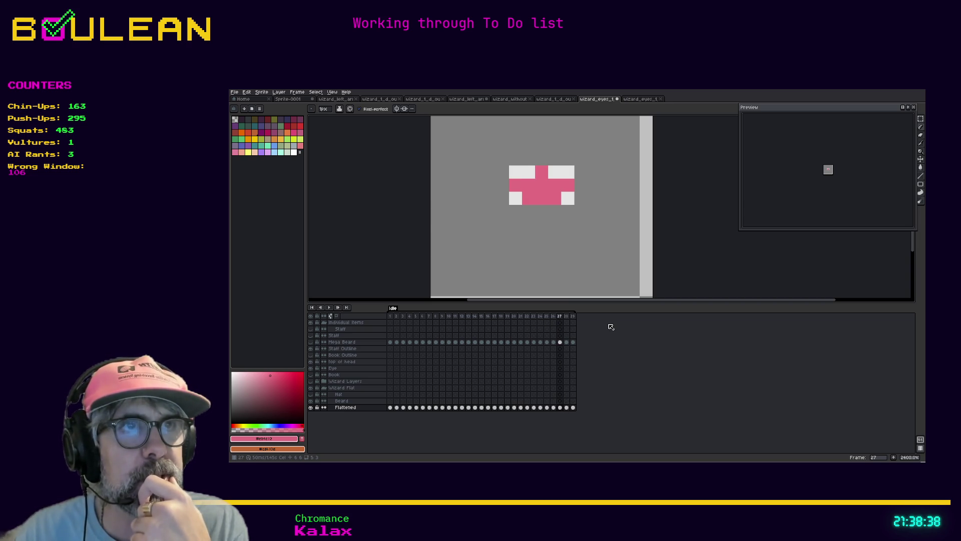
key("Right")
key("Right")
key("Left")
key("Left")
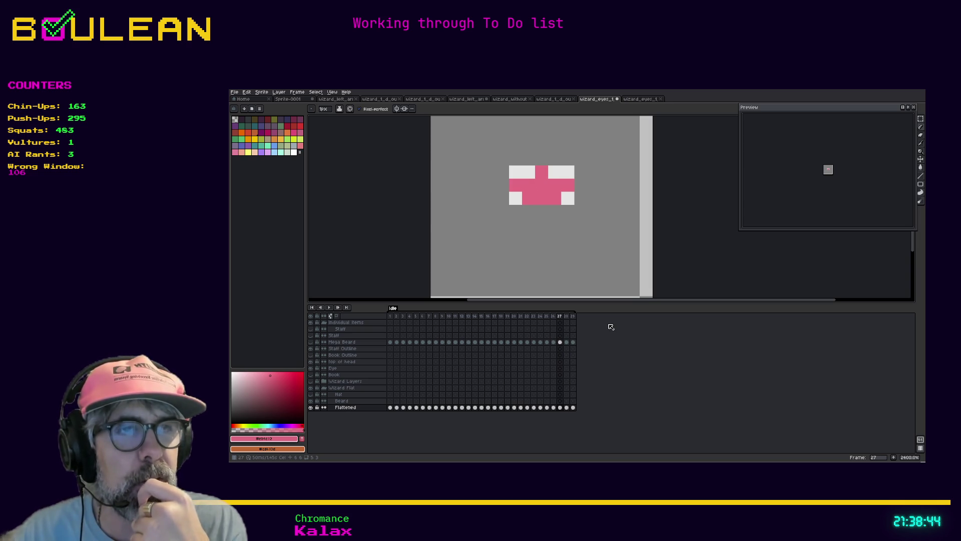
Save the sprite file and undo a stray pink pixel on frame 28
key("ctrl+s")
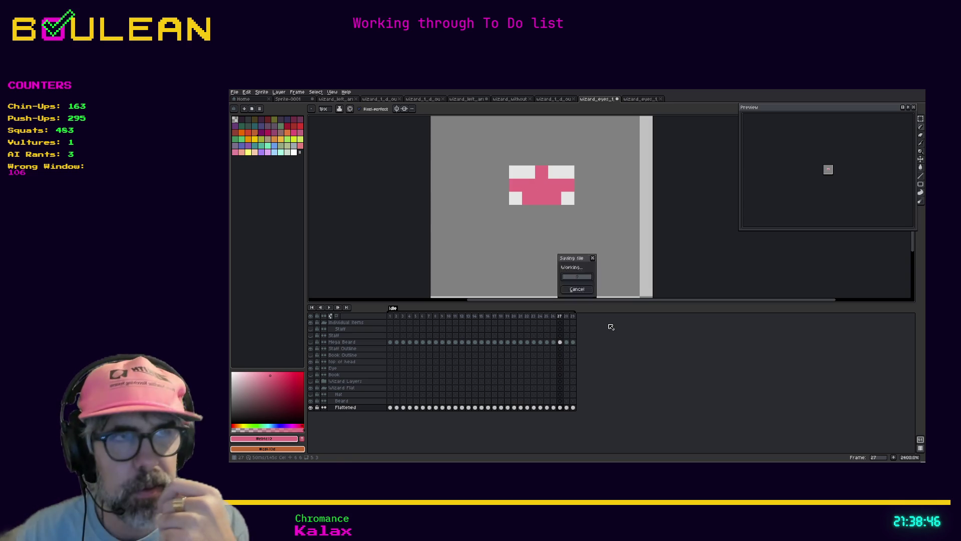
key("Right")
key("Right")
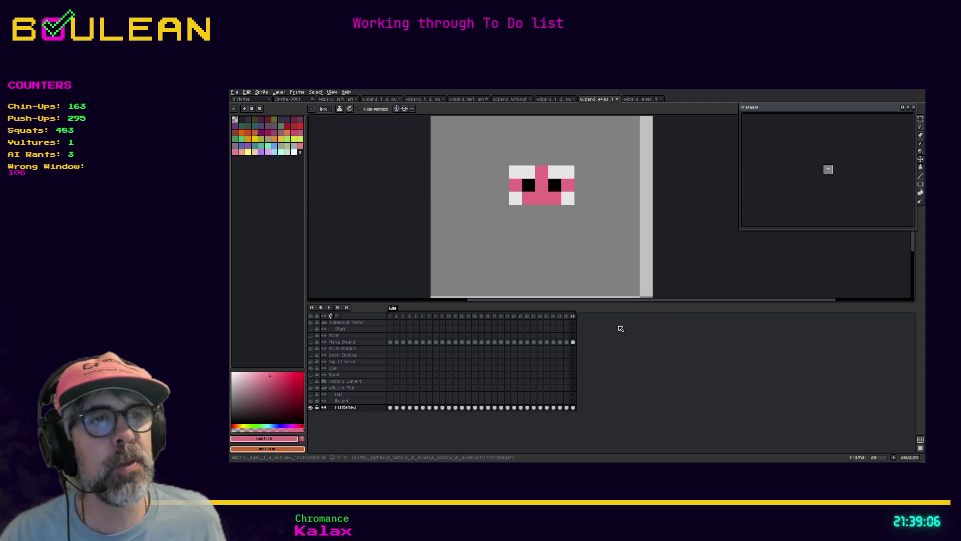
key("Left")
left_click(565, 199)
key("ctrl+z")
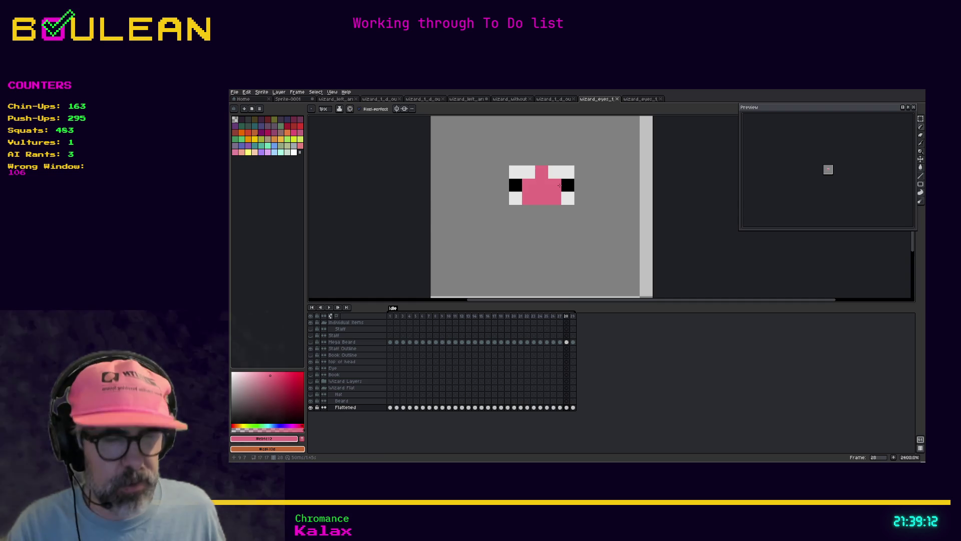
Copy the black-pupil frame 25 to the end as frame 30, then append two more copies
left_click(553, 317)
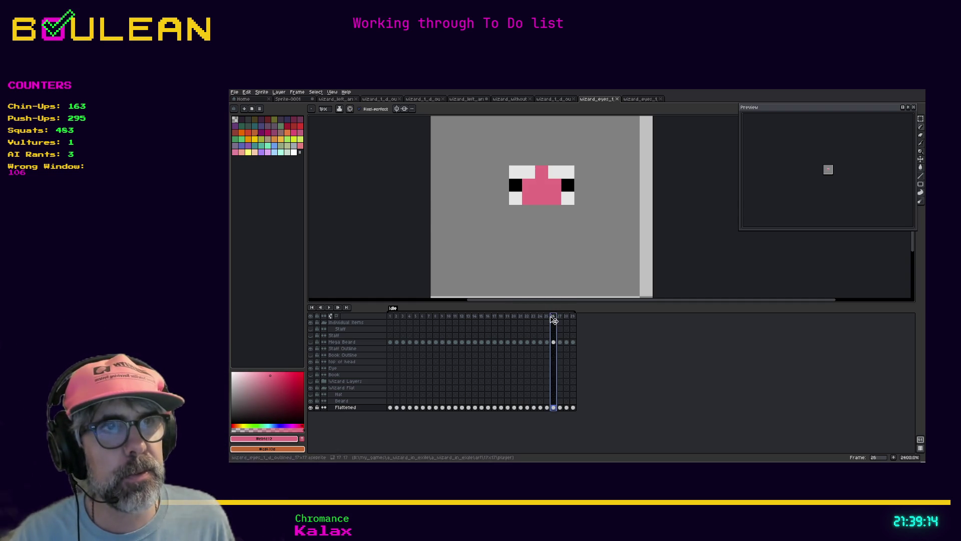
left_click(547, 317)
left_click(559, 317)
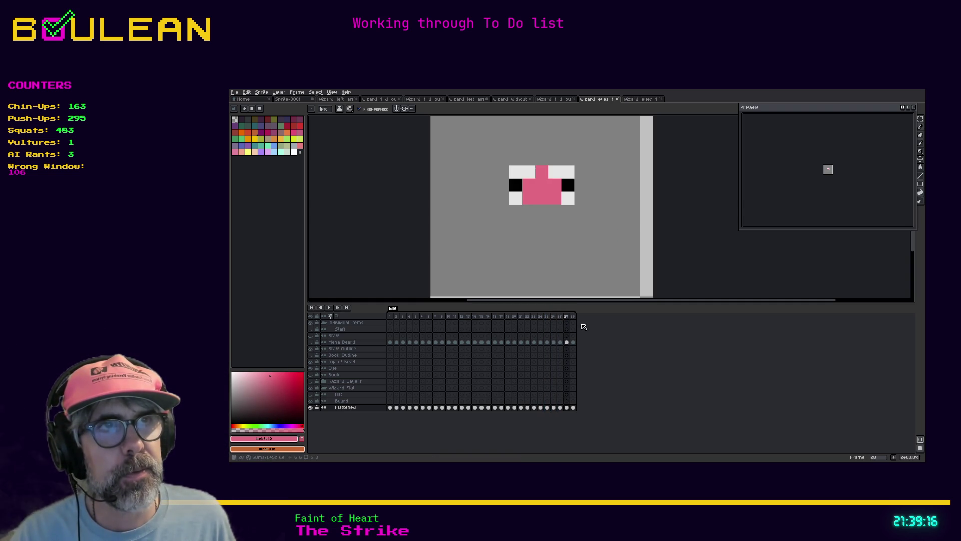
key("Left")
key("Left")
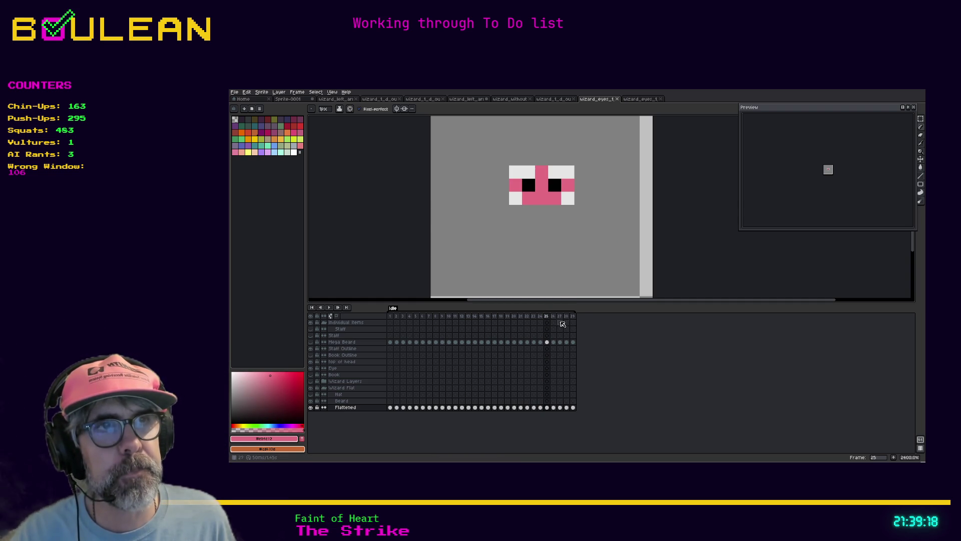
left_click(548, 316)
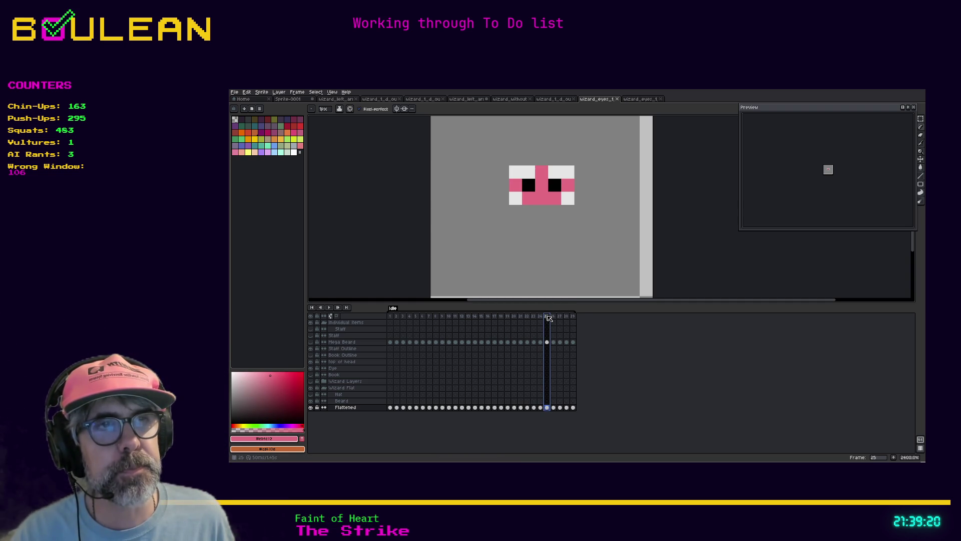
left_click_drag(548, 317, 585, 318)
key("alt+n")
key("alt+n")
Add a frame, then on frame 31 paint the pixel between the eyes black and split the eyes with pink
left_click(579, 317)
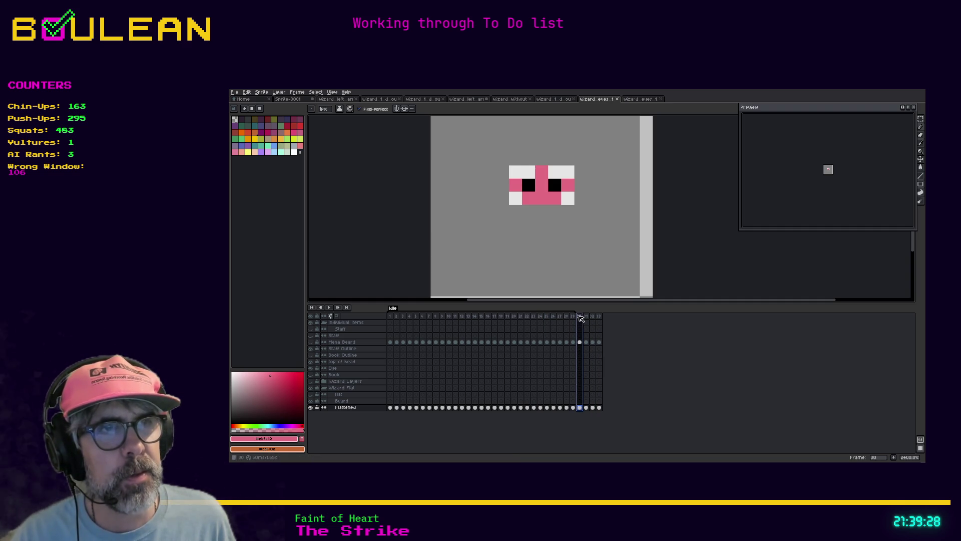
left_click(520, 201)
key("ctrl+z")
key("period")
key("i")
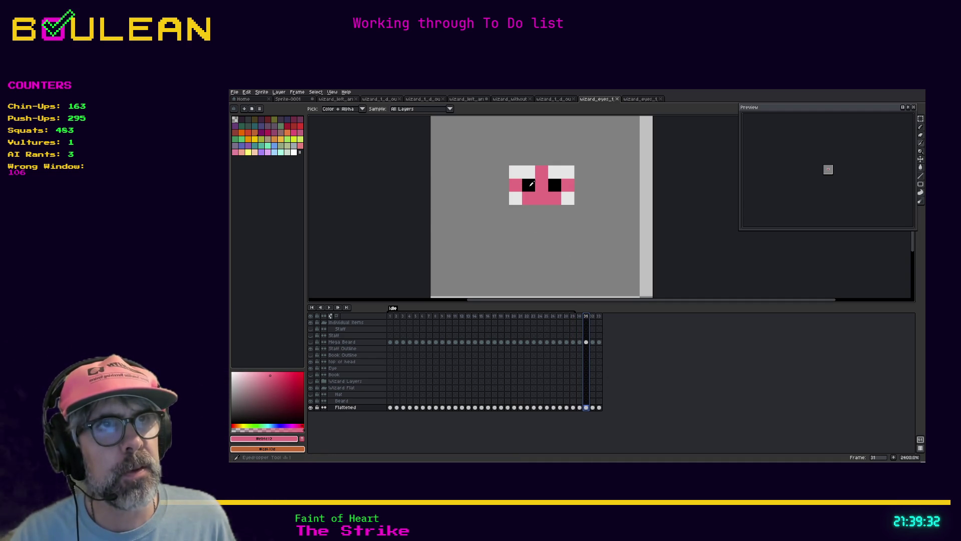
left_click(531, 181)
key("b")
left_click(541, 186)
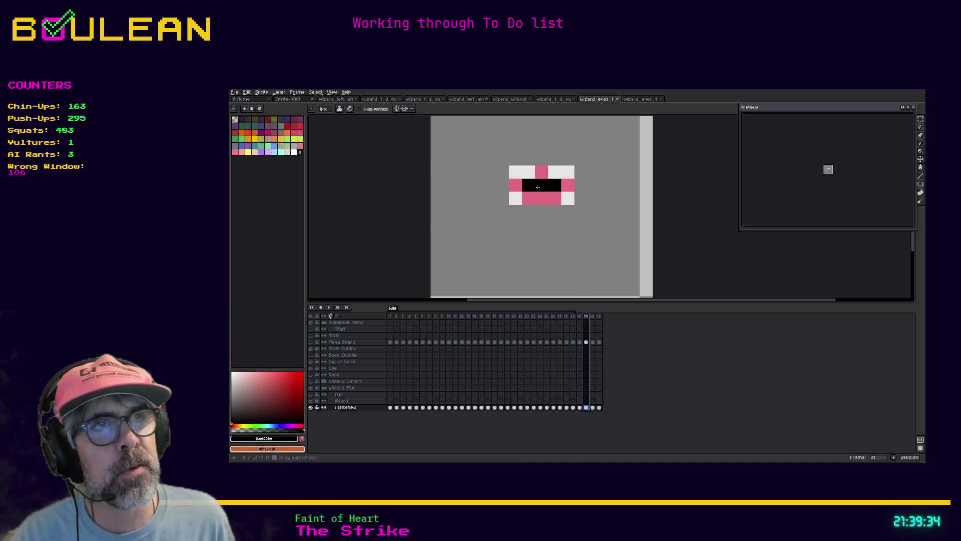
left_click(554, 198, "alt")
left_click(555, 185)
left_click(527, 185)
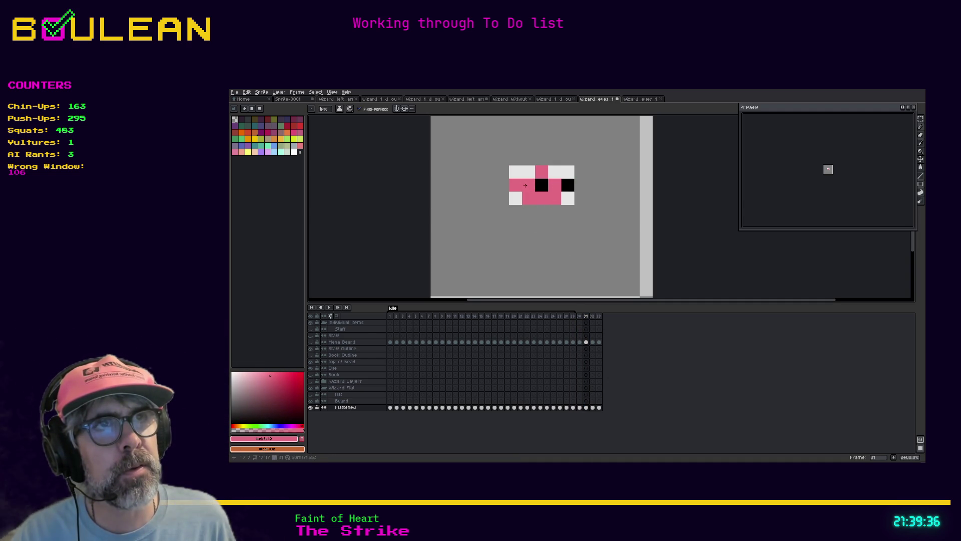
Compare frames 31 and 32, clear frame 32's selection, and paint over frame 33's pupils in pink
left_click(593, 321)
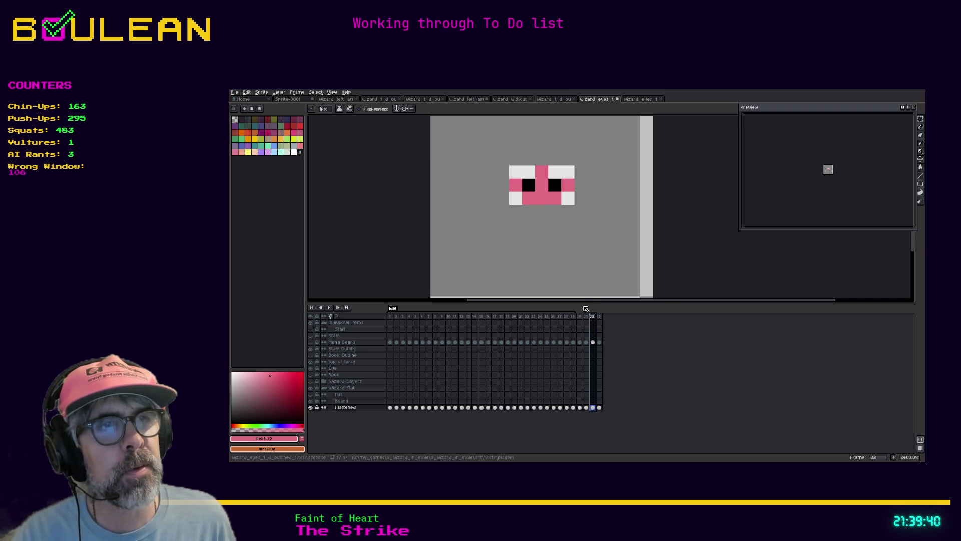
left_click(586, 317)
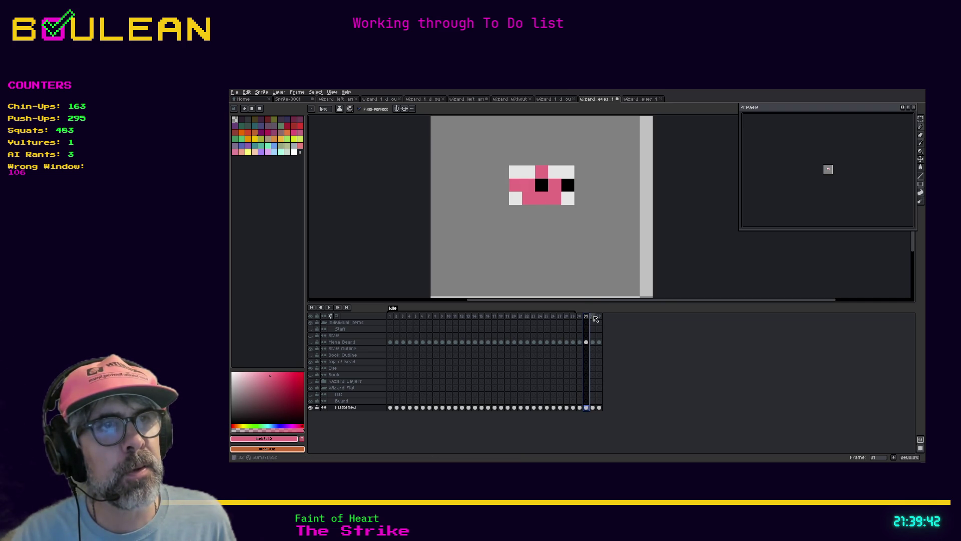
left_click(593, 317)
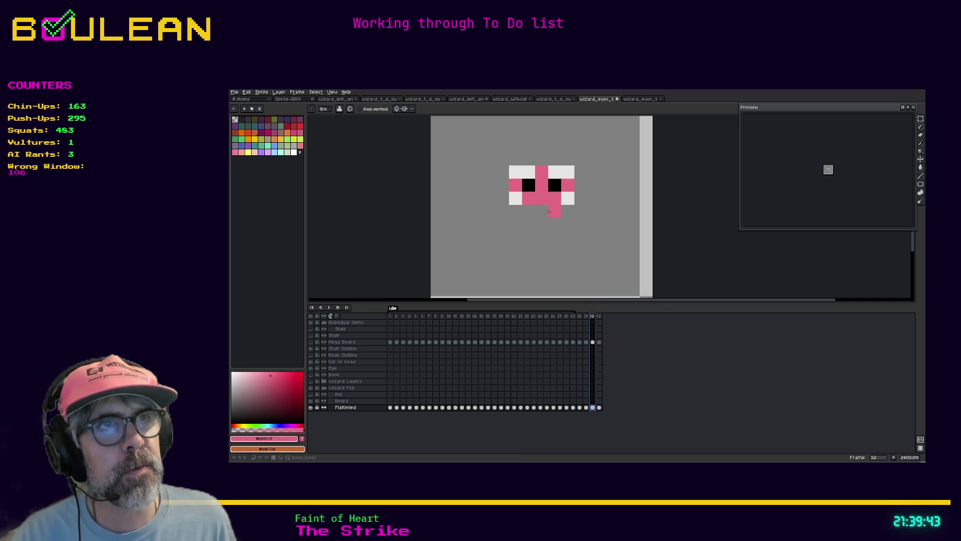
left_click(529, 189)
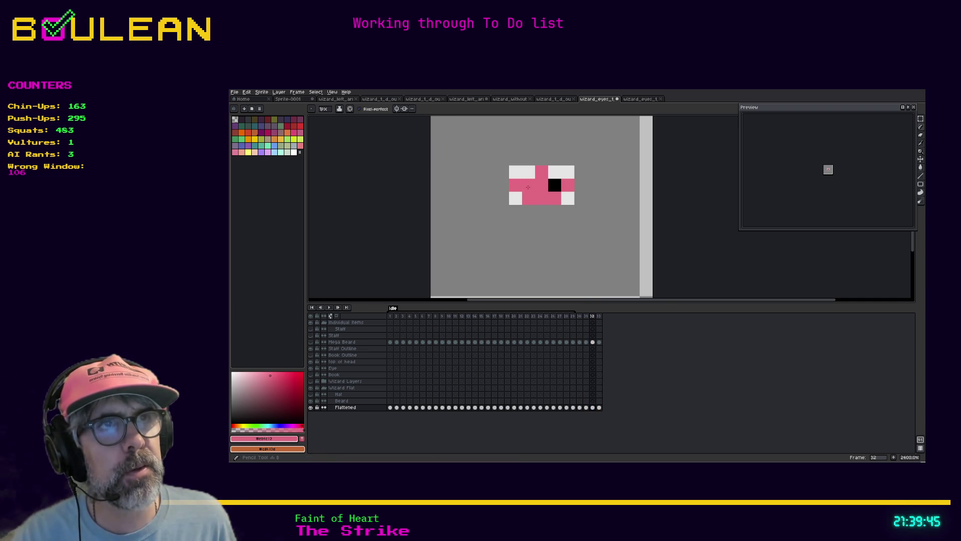
left_click(600, 319)
left_click(571, 187, "alt")
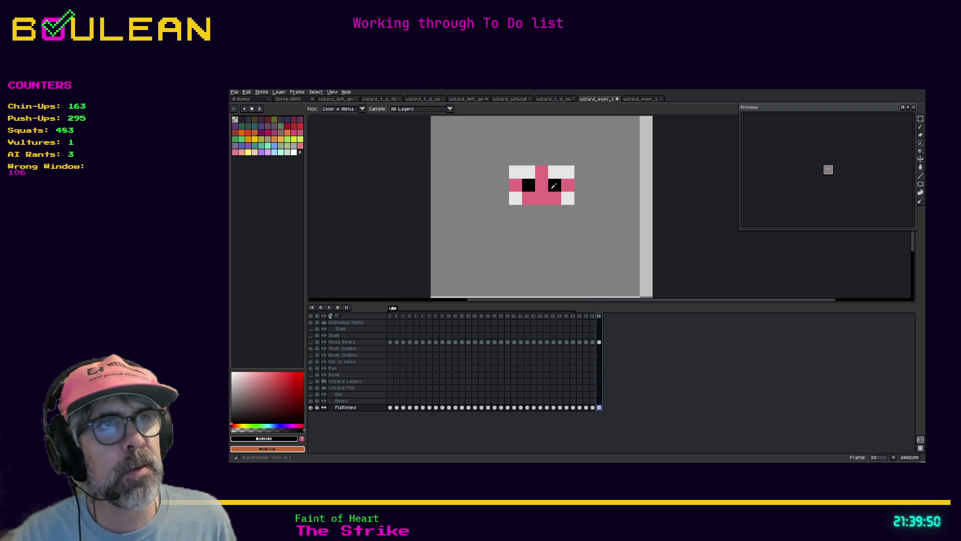
left_click(541, 195, "alt")
left_click(550, 188)
left_click(529, 185)
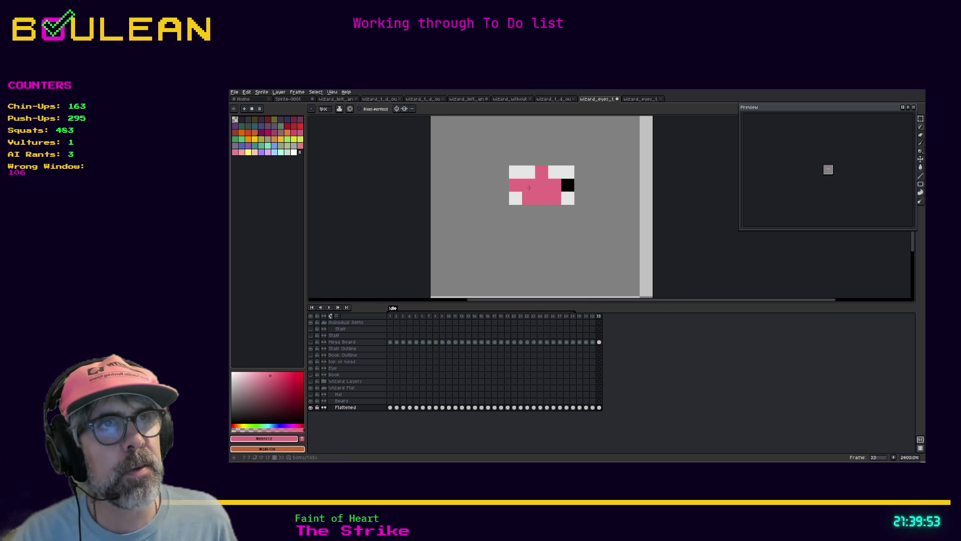
Add two new frames after frame 33 with Alt+N, then step back to frame 32
left_click(599, 316)
key("alt+n")
key("alt+n")
key("alt+n")
key("alt+n")
left_click(600, 318)
key("Left")
key("Left")
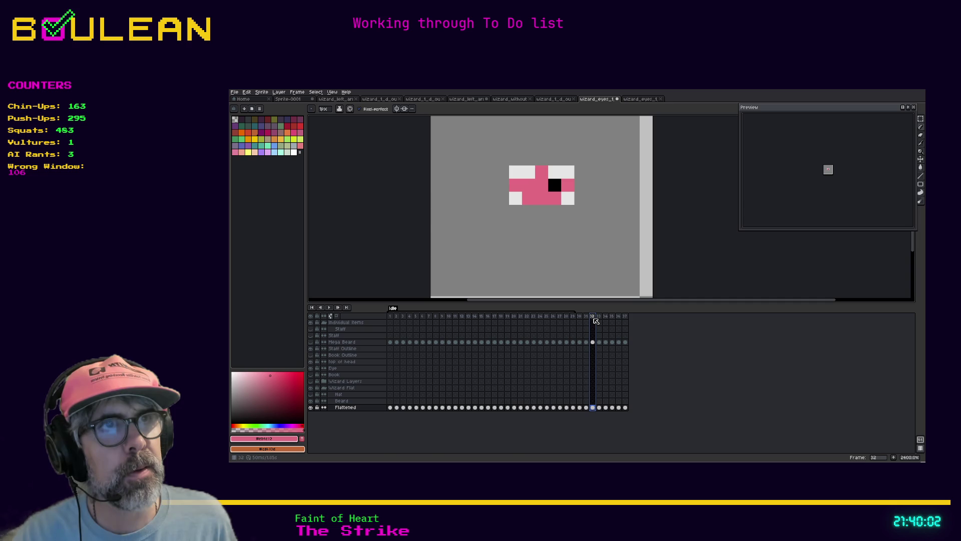
Paint frame 33's old pupil pixels pink, undoing one stray pixel
left_click(599, 320)
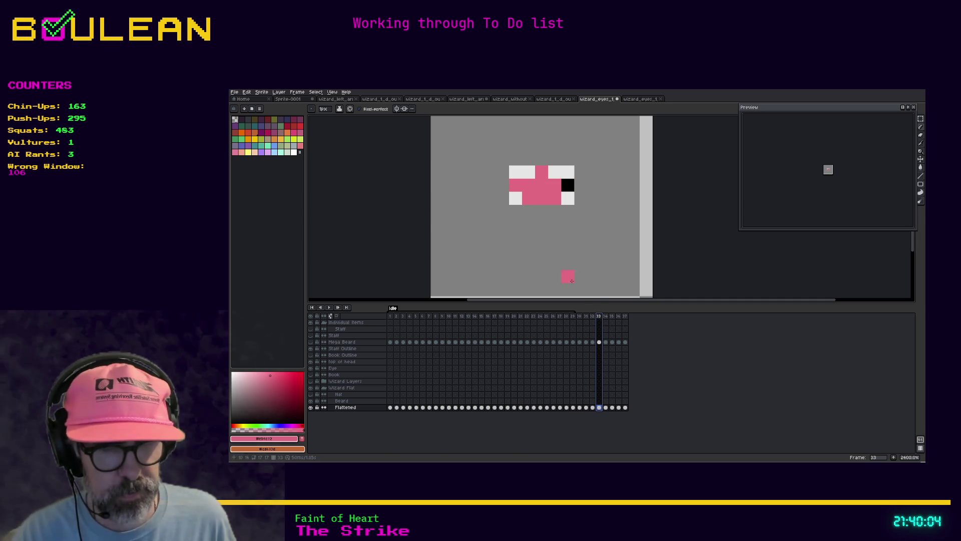
key("i")
key("b")
left_click_drag(567, 185, 566, 193)
key("ctrl+z")
On frame 34, place a black pupil at the left eye's outer edge
left_click(607, 317)
left_click(569, 185, "alt")
left_click(515, 186)
key("i")
left_click(556, 193)
key("b")
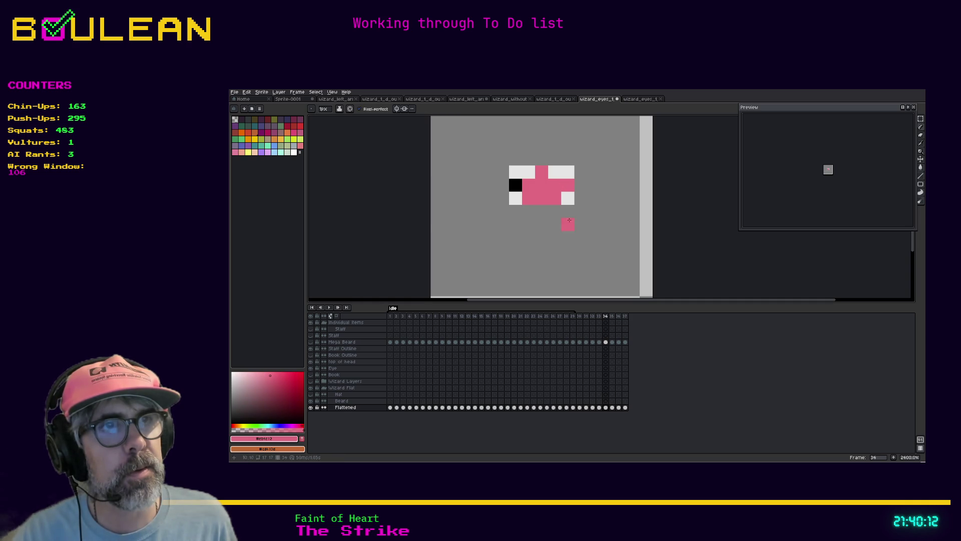
On frame 35, paint a black pupil into the left eye
left_click(613, 318)
key("i")
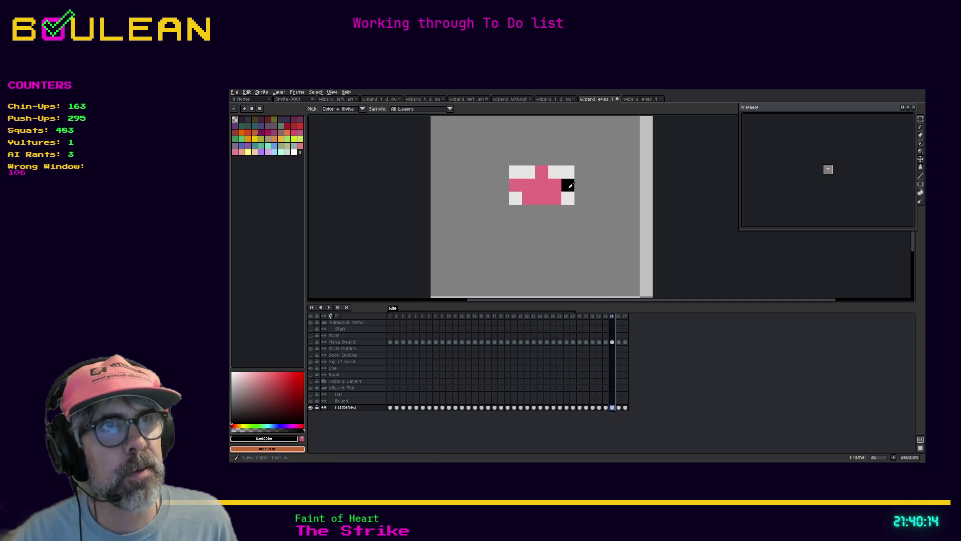
key("b")
key("i")
left_click(567, 185)
key("b")
left_click(528, 185)
key("i")
left_click(552, 192)
key("b")
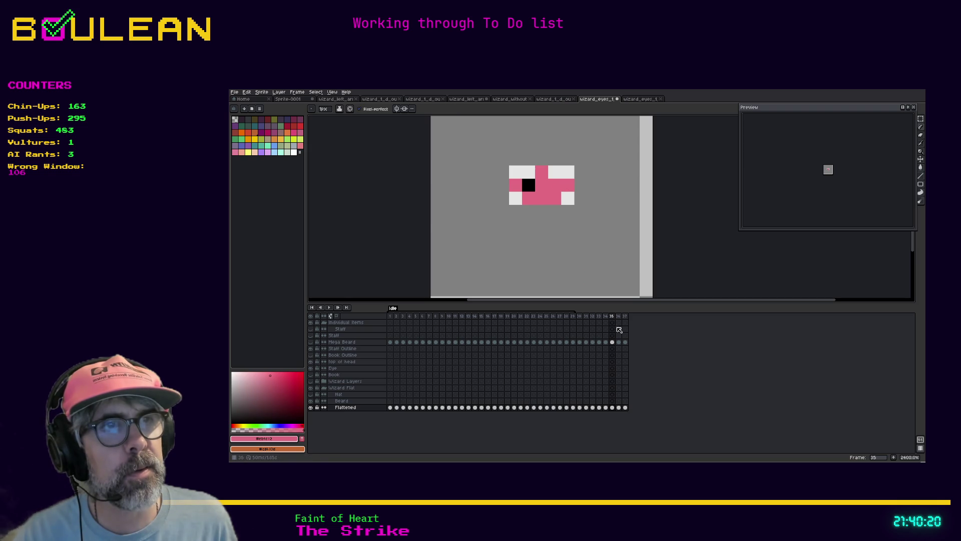
On frame 36, put a pupil at the left eye's outer edge and paint the old pupil pink
left_click(606, 317)
left_click(612, 317)
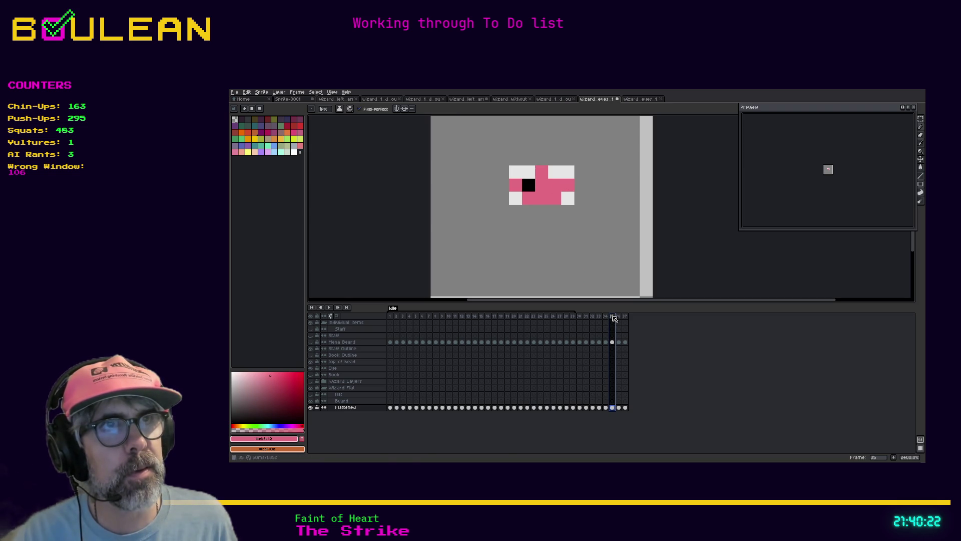
left_click(619, 317)
key("i")
left_click(561, 186)
key("b")
left_click(517, 184)
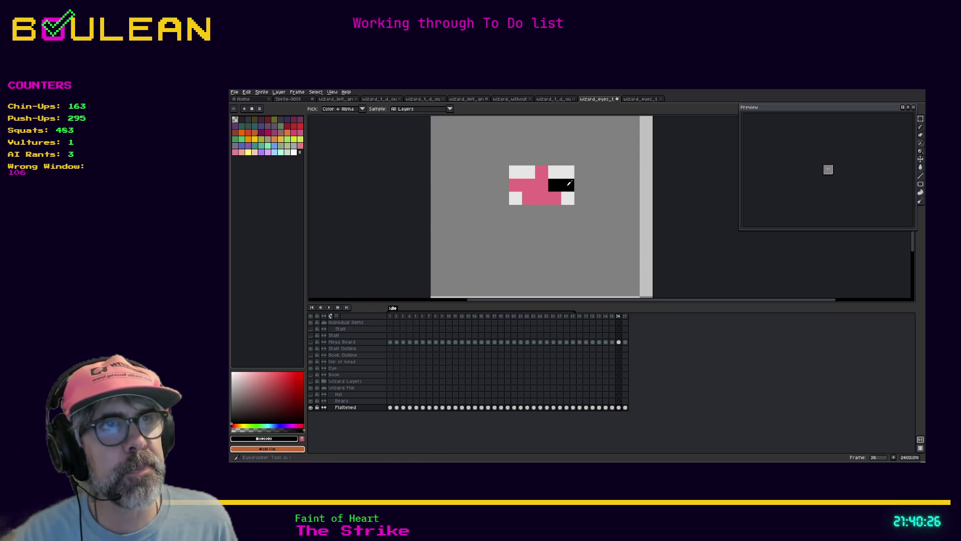
left_click(541, 186, "alt")
left_click(568, 189)
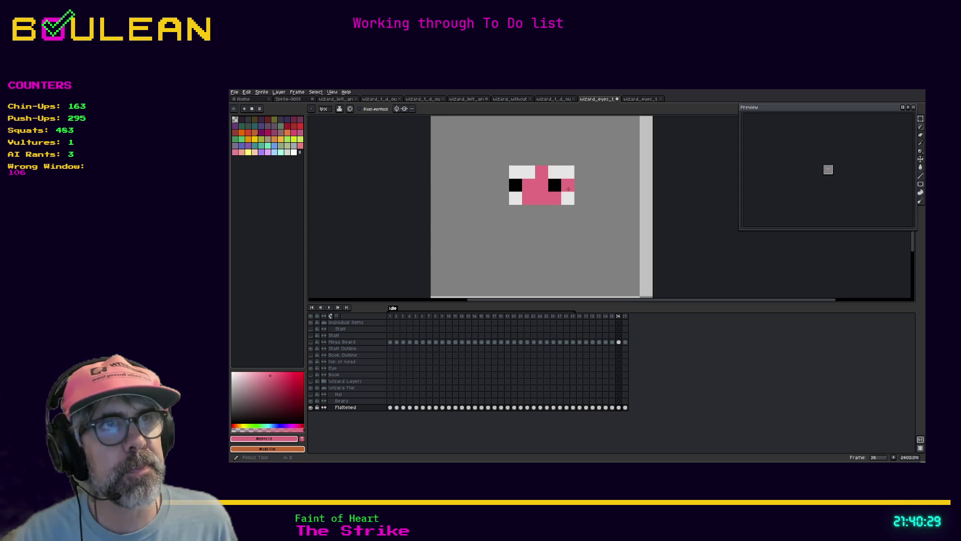
Compare frames 35 and 36 and paint frame 36's extra black pixel pink
left_click(612, 318)
left_click(619, 318)
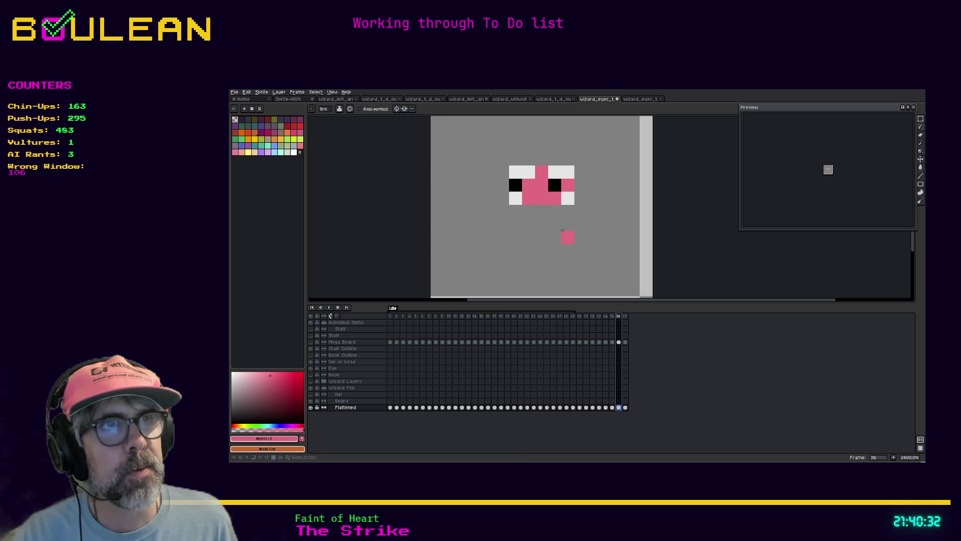
left_click(538, 186, "alt")
left_click(528, 186, "alt")
left_click(554, 186)
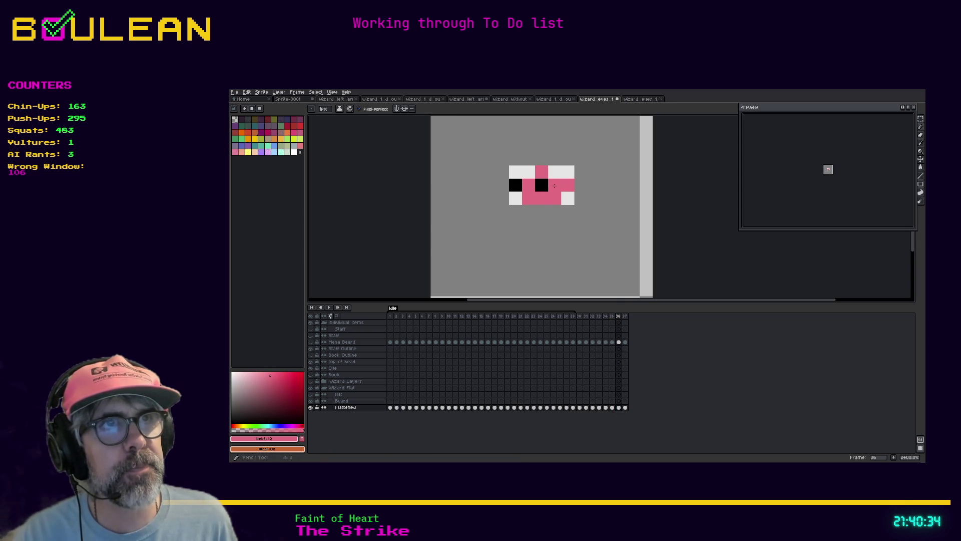
left_click(612, 317)
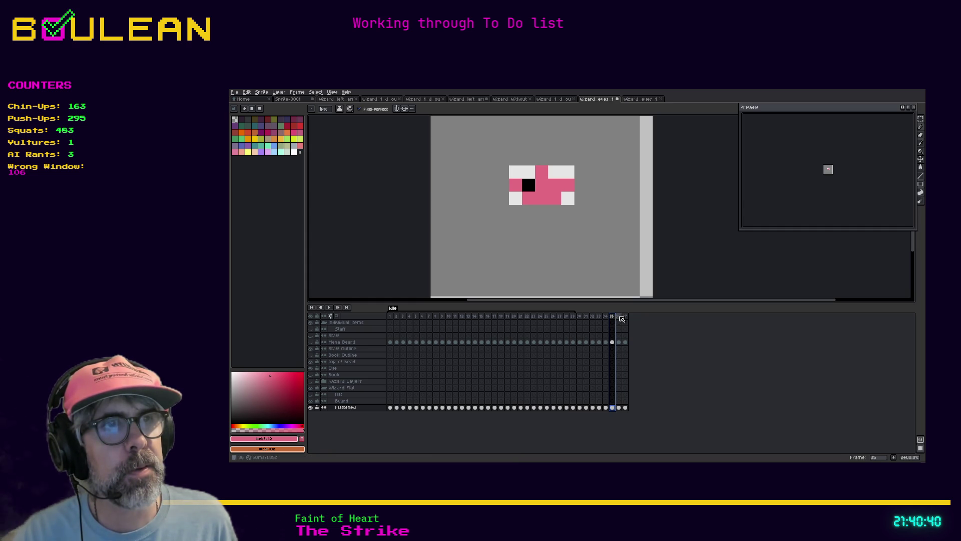
Review frames 30 to 36, then paint black pupils into frame 37
left_click(620, 317)
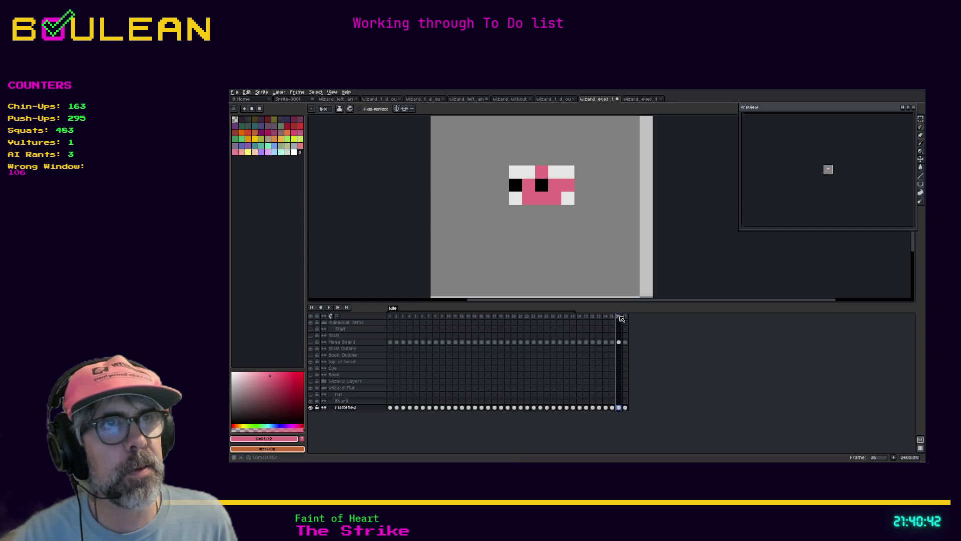
left_click(579, 316)
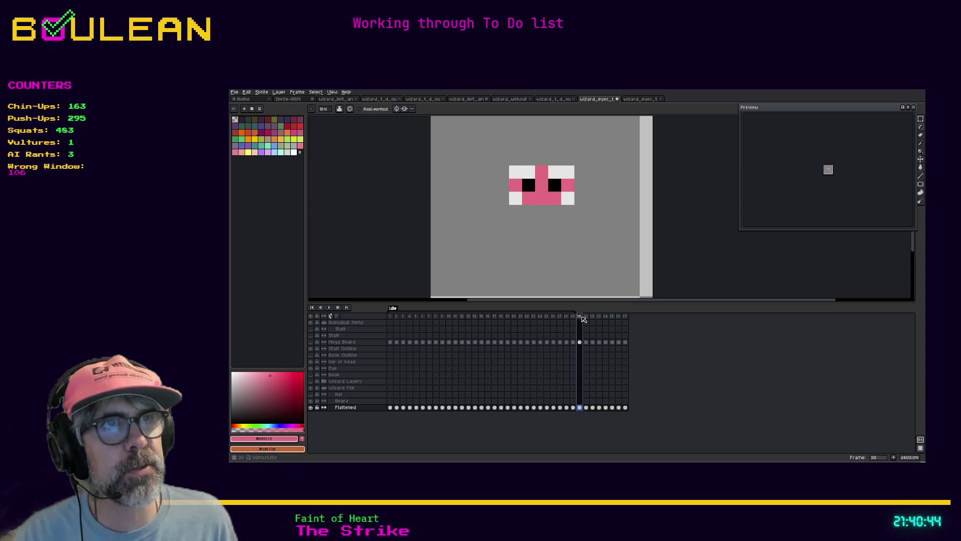
left_click(612, 317)
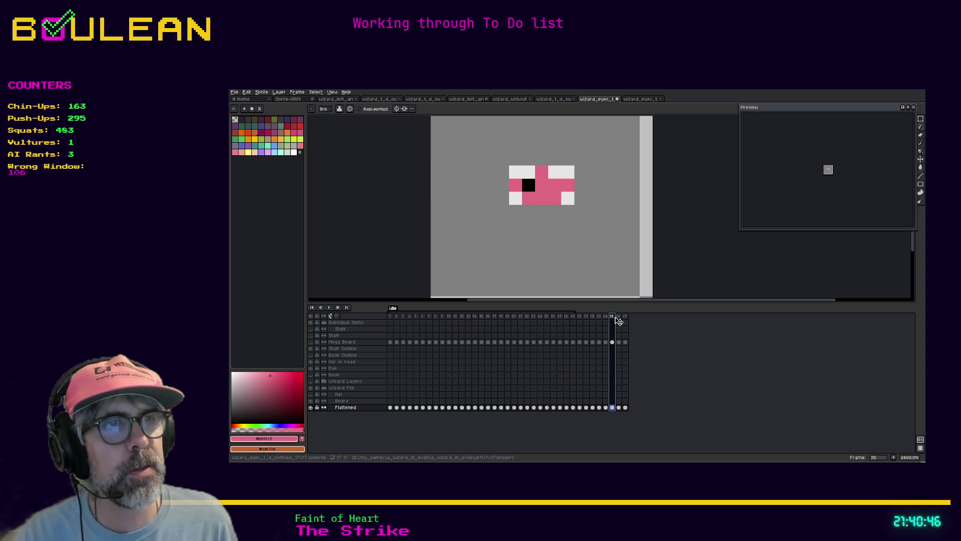
left_click(619, 317)
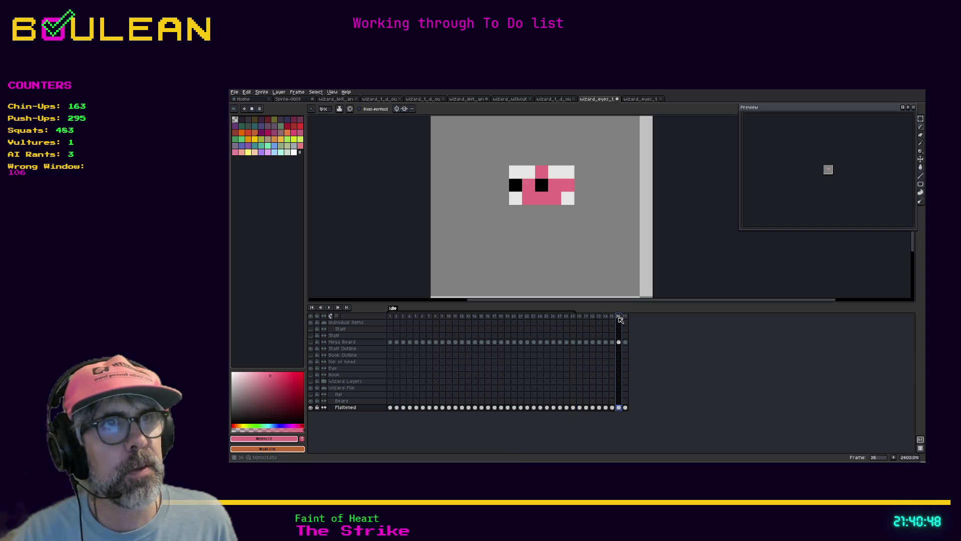
key("Left")
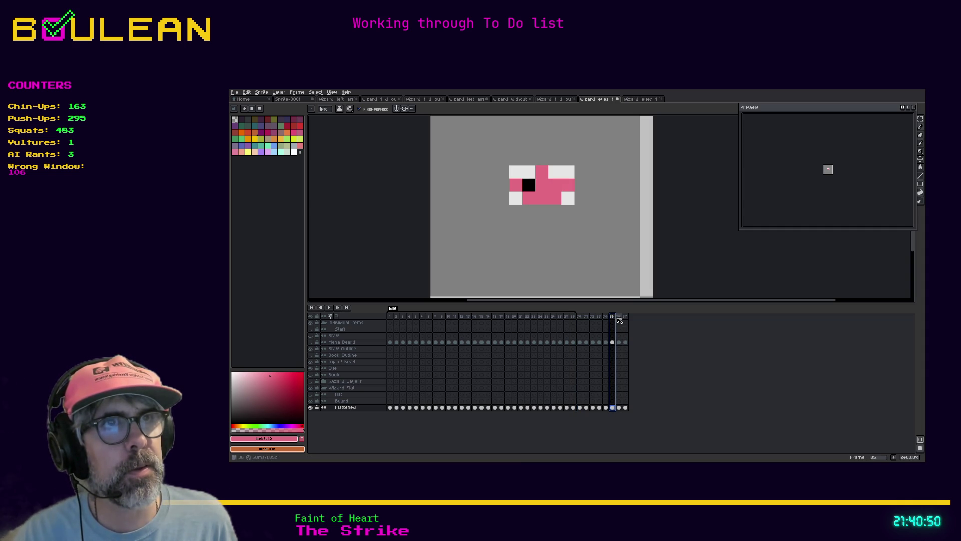
left_click(618, 318)
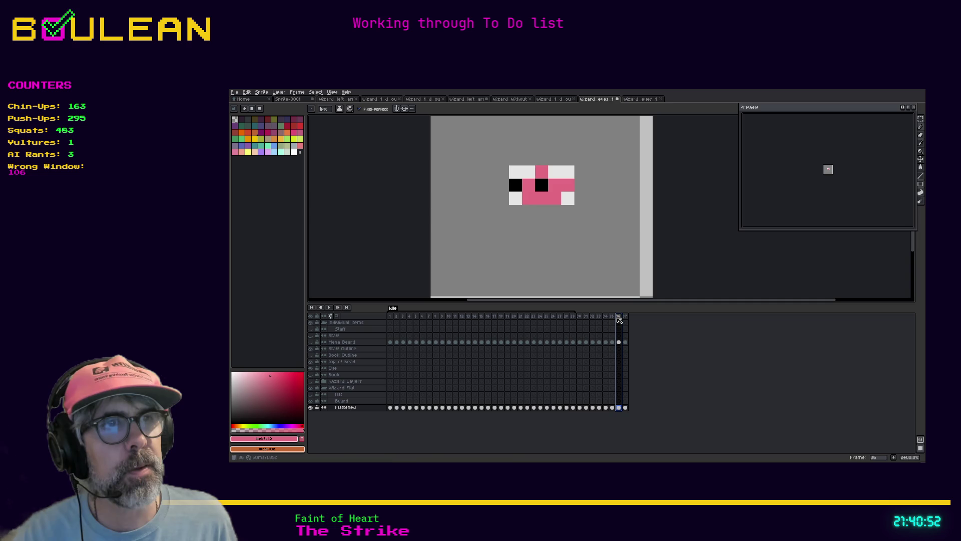
left_click(626, 317)
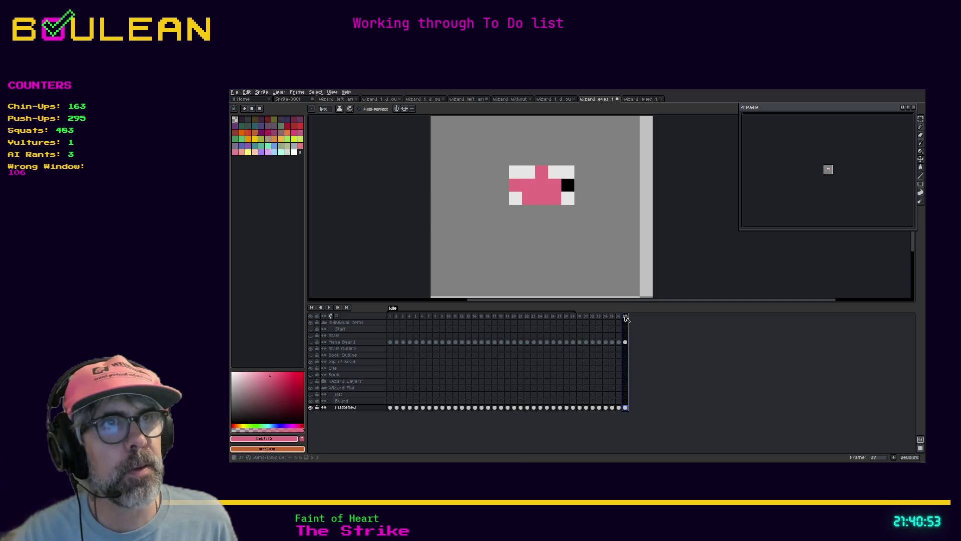
left_click(568, 185, "alt")
left_click_drag(555, 185, 554, 198)
left_click(529, 186)
Paint frame 37's extra pupil pixels and leftover white pixel pink
left_click(516, 185, "alt")
left_click(568, 185)
left_click(555, 199)
left_click(568, 198)
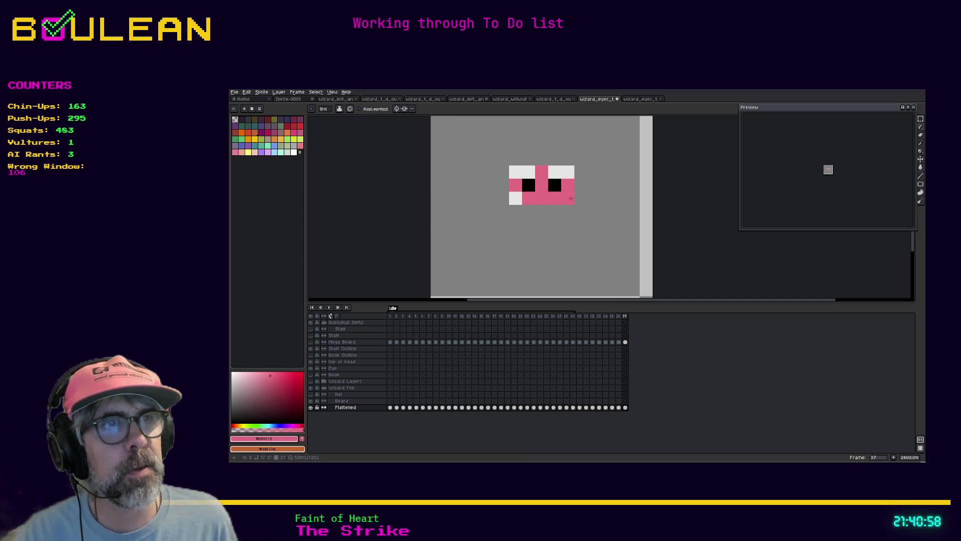
Compare frames 36 and 37, then replay the eye roll from frame 30 to 37
left_click(620, 316)
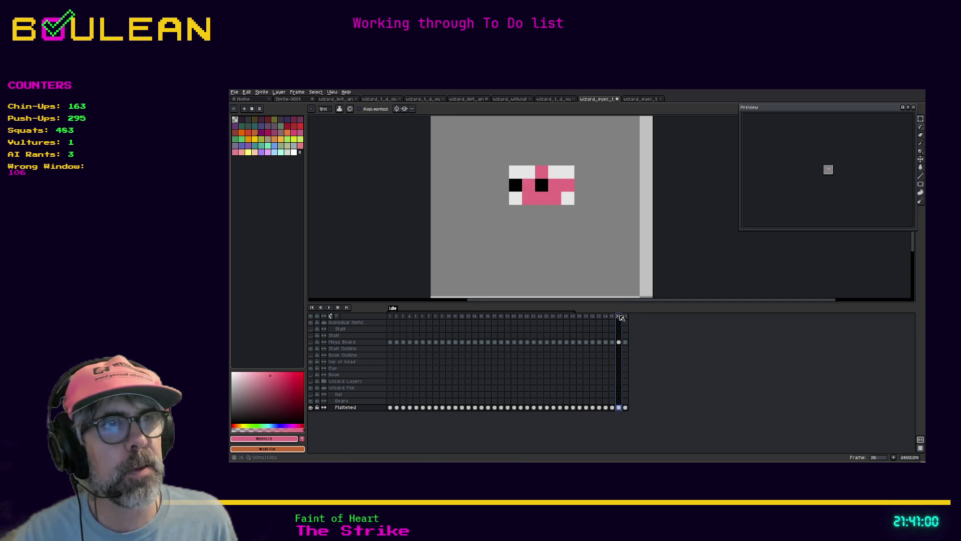
left_click(624, 315)
left_click(618, 316)
left_click(580, 316)
key("Right")
key("Right")
key("Right")
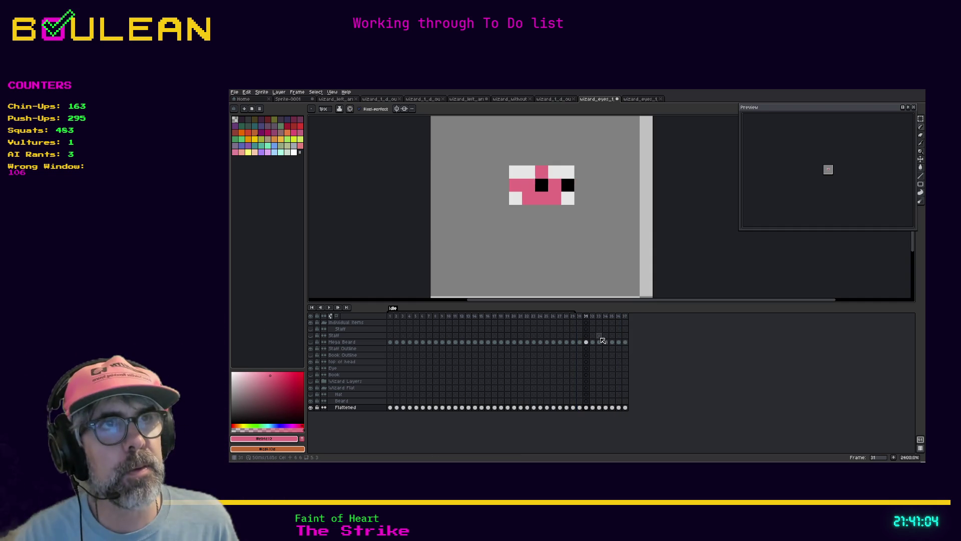
key("Right")
key("Right")
key("Right")
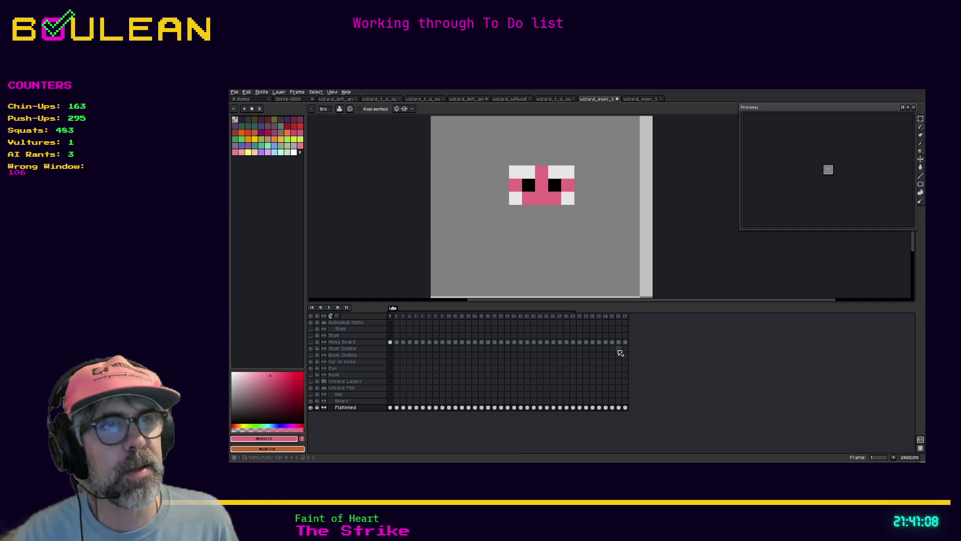
left_click(579, 316)
key("Right")
key("Right")
key("Right")
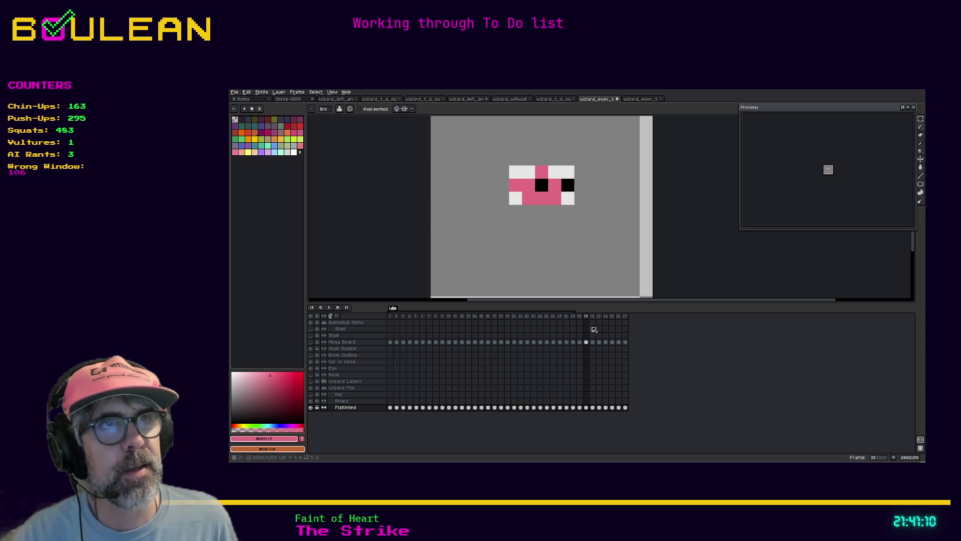
key("Right")
key("Right")
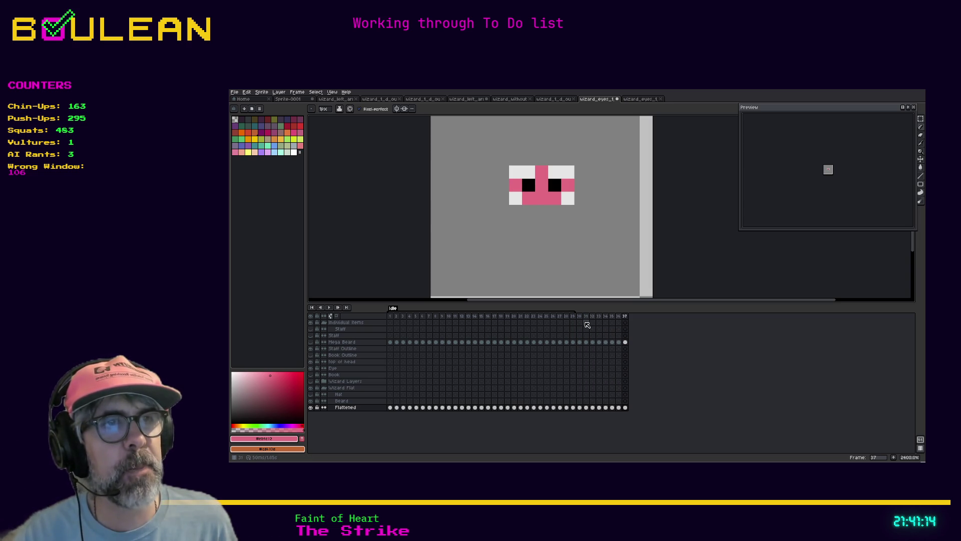
key("Left")
key("Left")
key("Left")
key("Left")
key("Left")
key("Left")
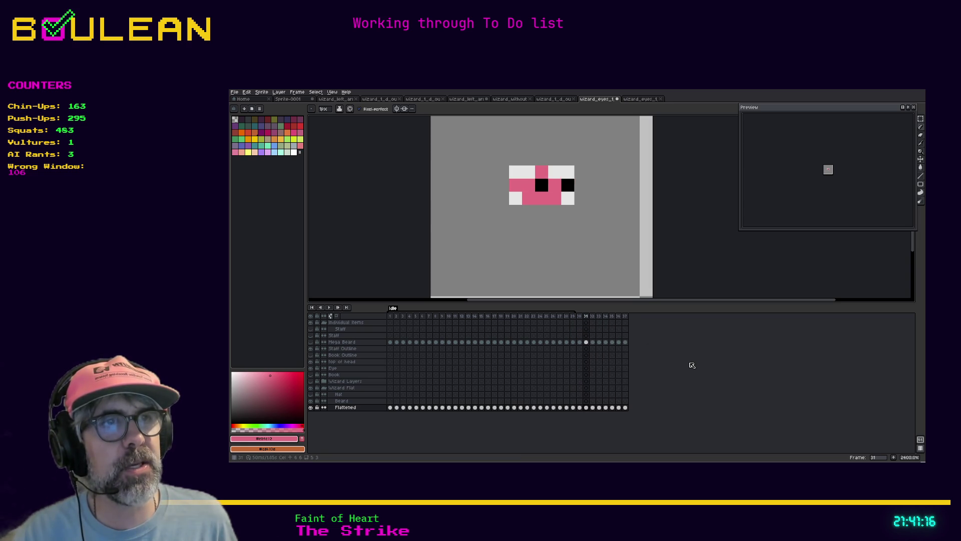
key("Right")
key("Right")
key("Right")
key("Right")
key("Right")
key("Right")
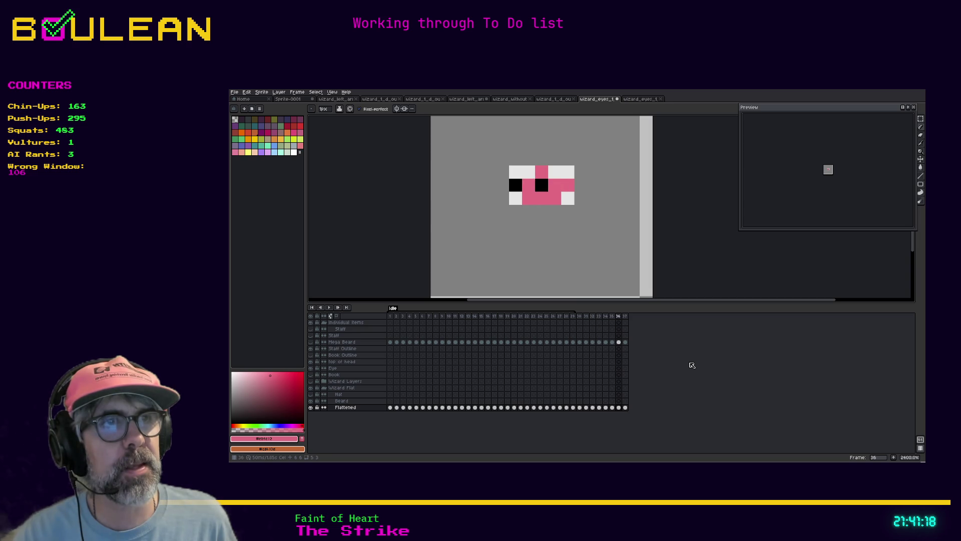
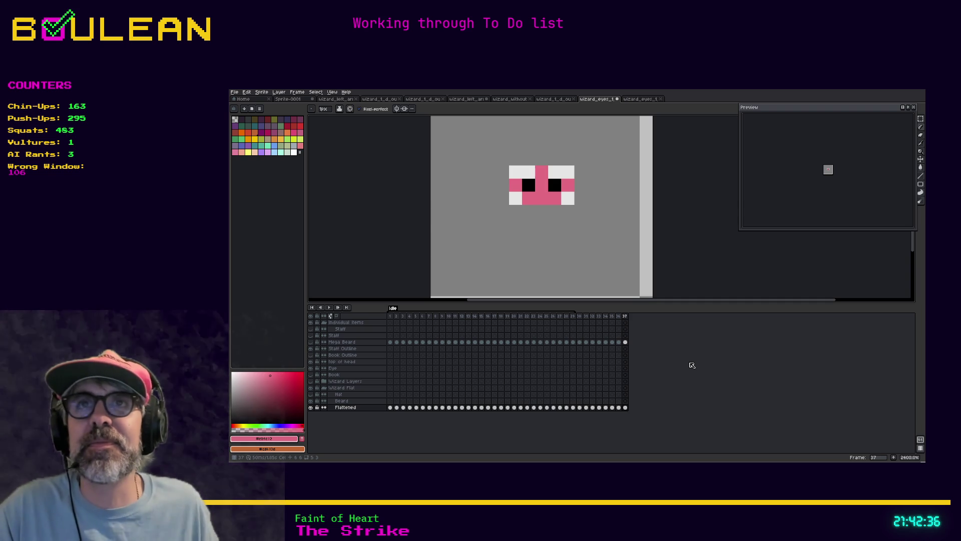
Preview the eye animation by playing it from frame 1 and stopping it
left_click(579, 316)
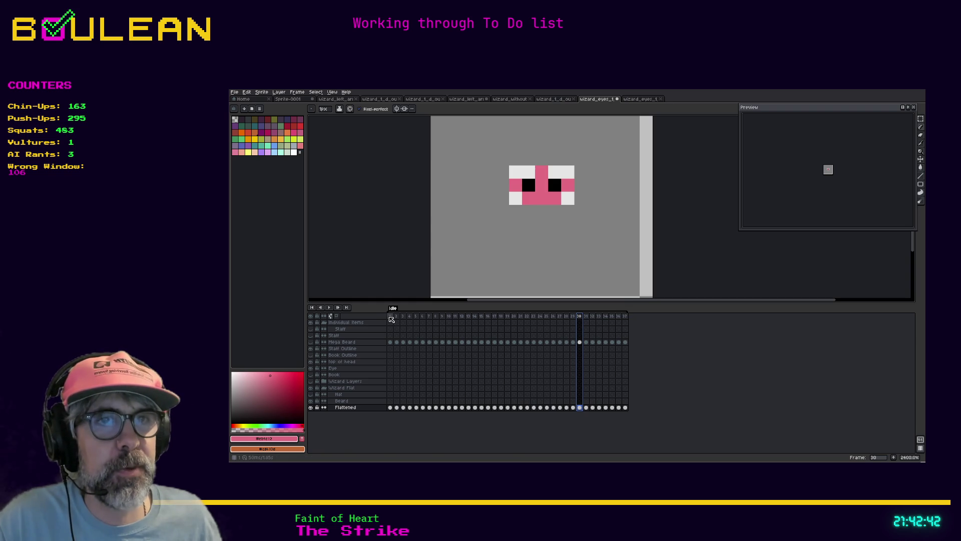
left_click(391, 318)
left_click(330, 308)
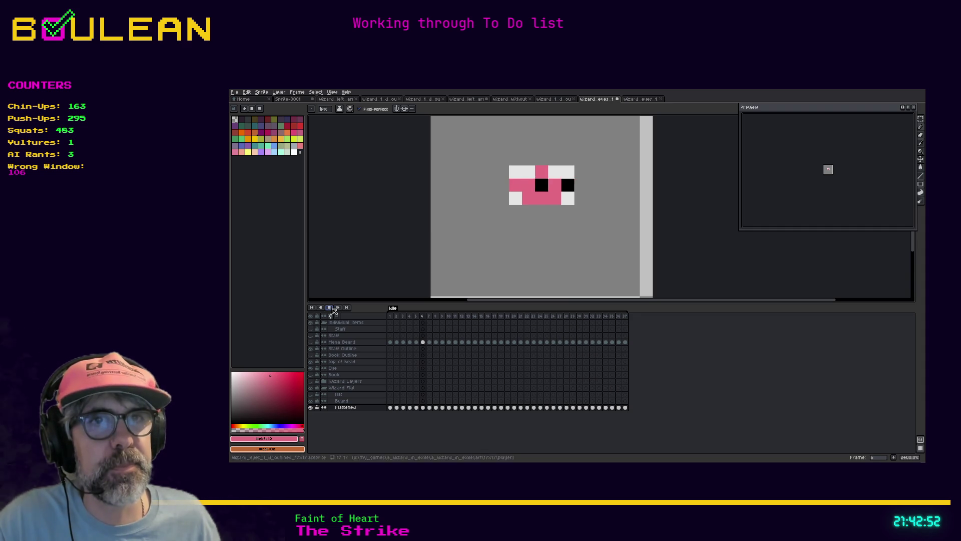
left_click(329, 308)
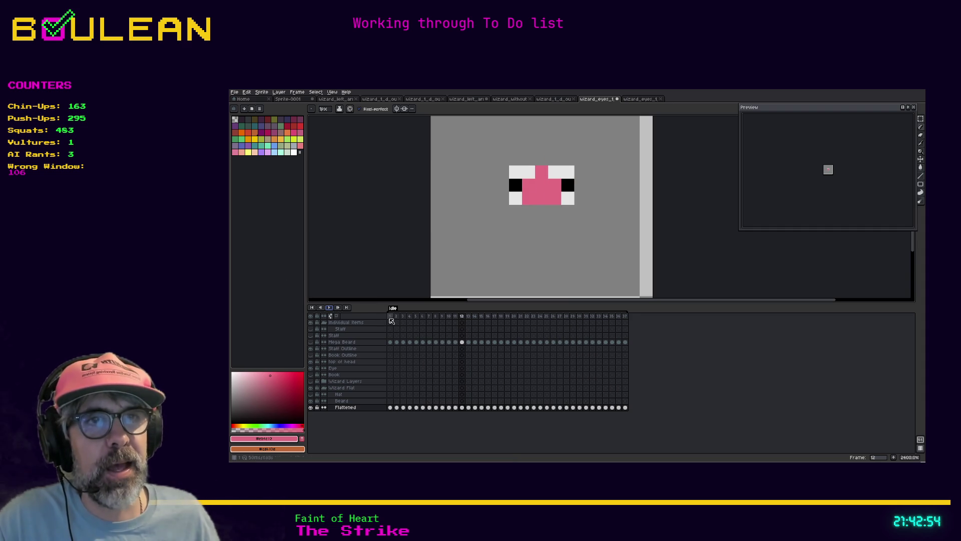
left_click(393, 317)
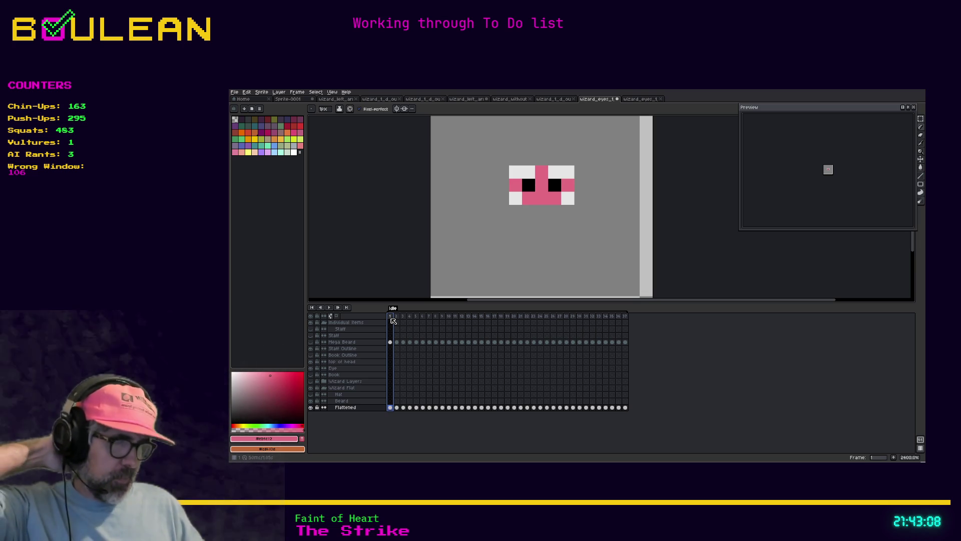
Step through frames 30–32, replay the animation from frame 30, and save the wizard eyes sprite
left_click(581, 320)
left_click(586, 318)
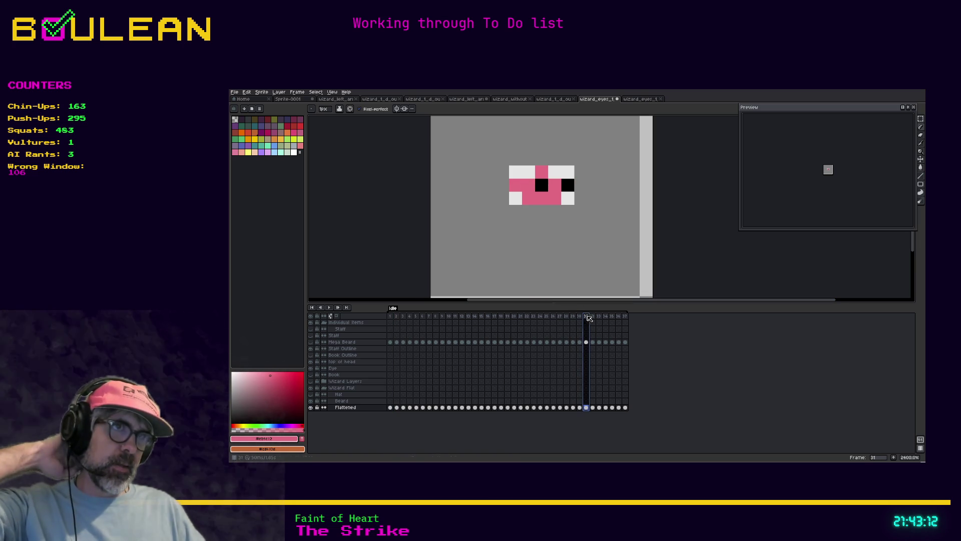
left_click(593, 317)
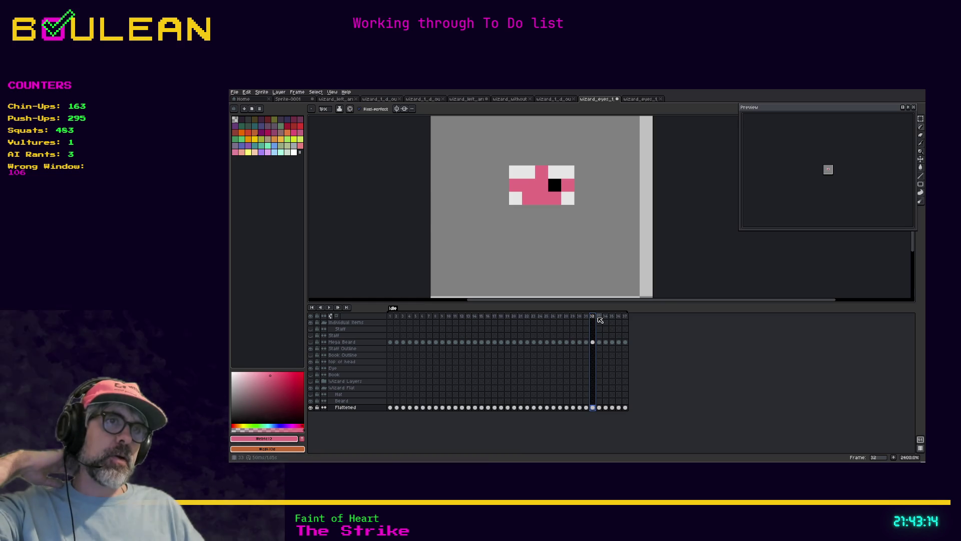
left_click(586, 318)
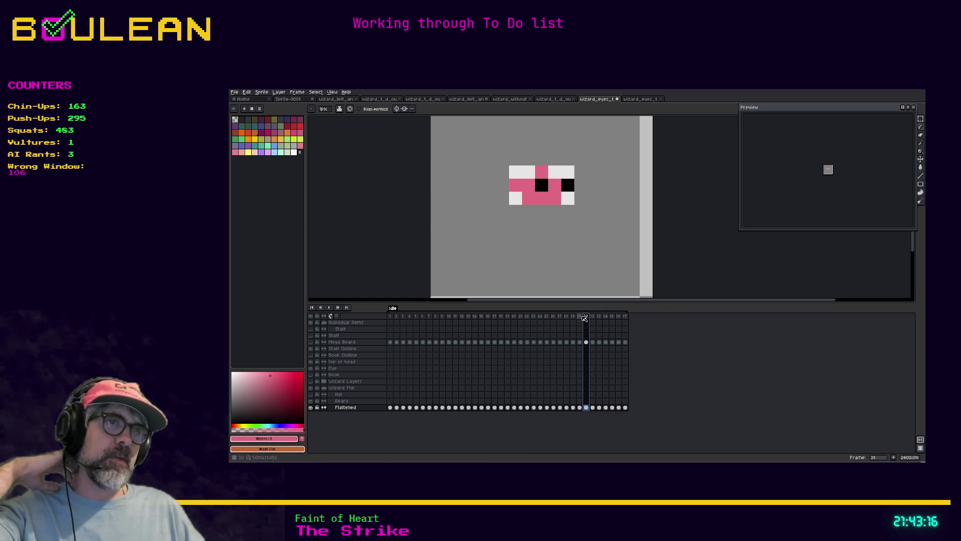
left_click(580, 317)
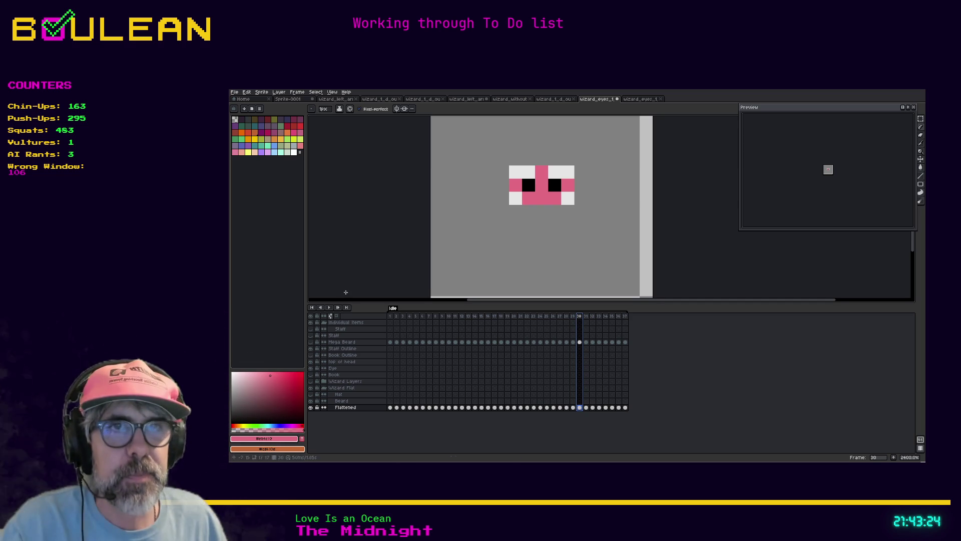
left_click(330, 308)
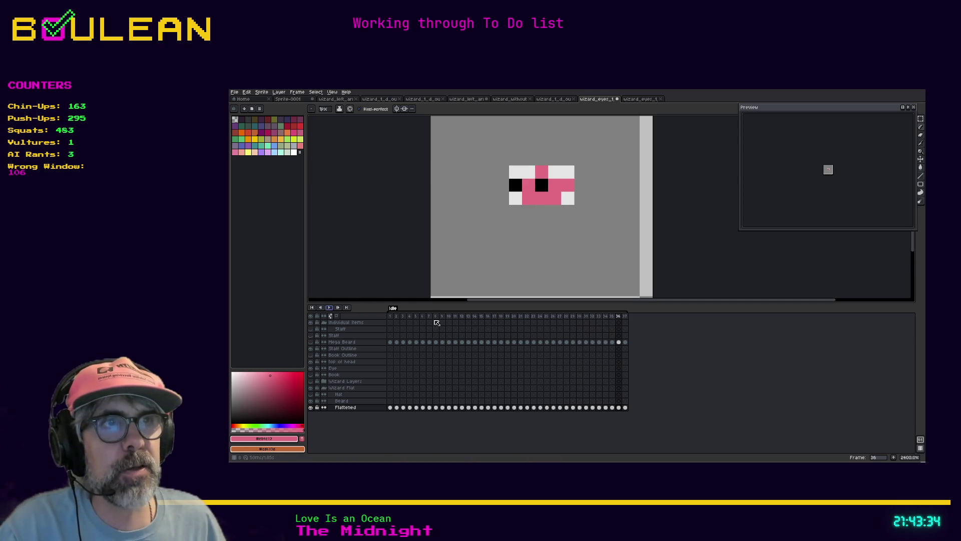
left_click(592, 317)
left_click(588, 317)
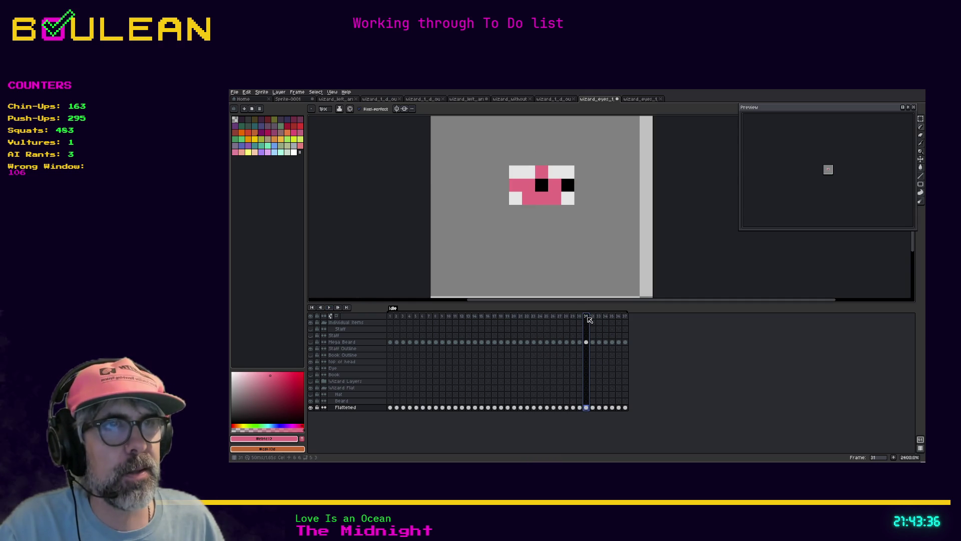
left_click(579, 316)
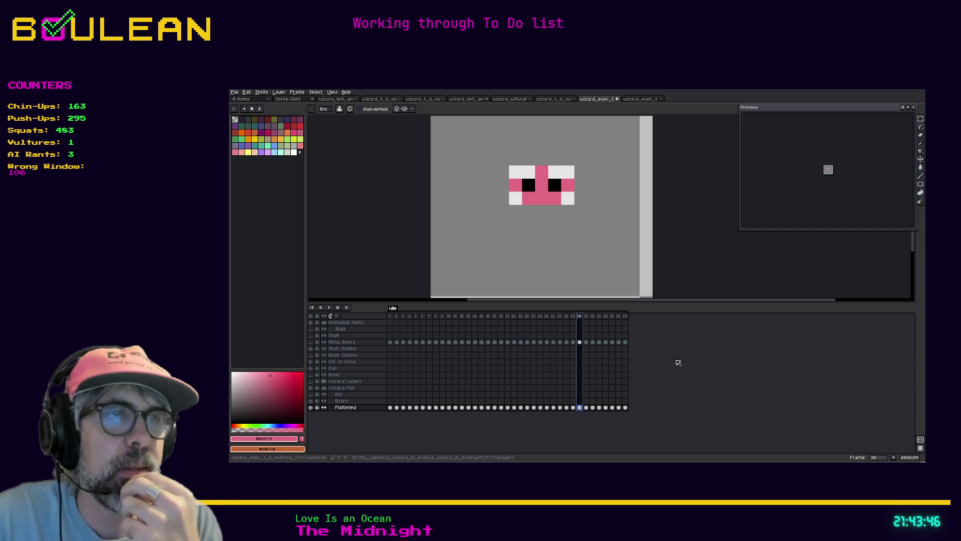
key("ctrl+s")
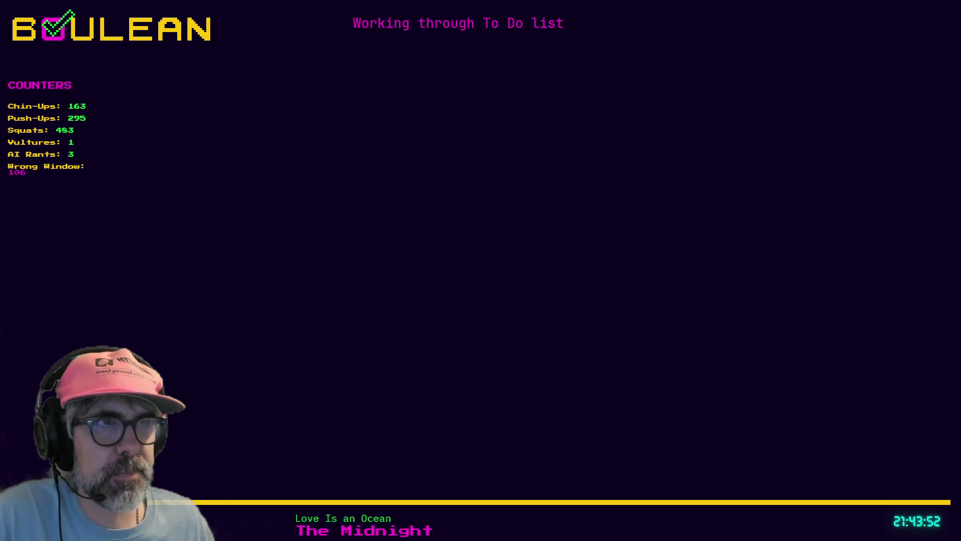
Back in Godot, hide the wizard's beard briefly and show it again
key("ctrl+s")
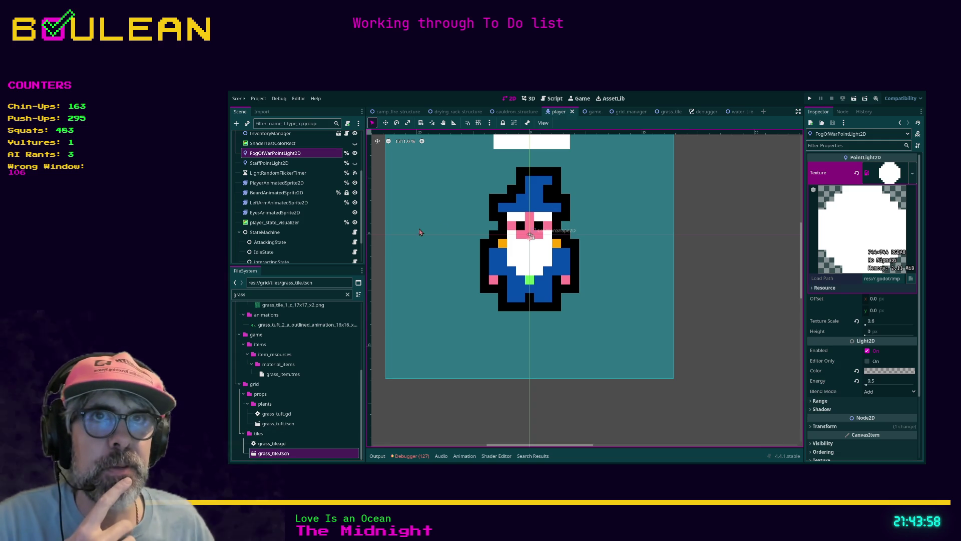
scroll(319, 201, "up", 3)
scroll(319, 197, "up", 1)
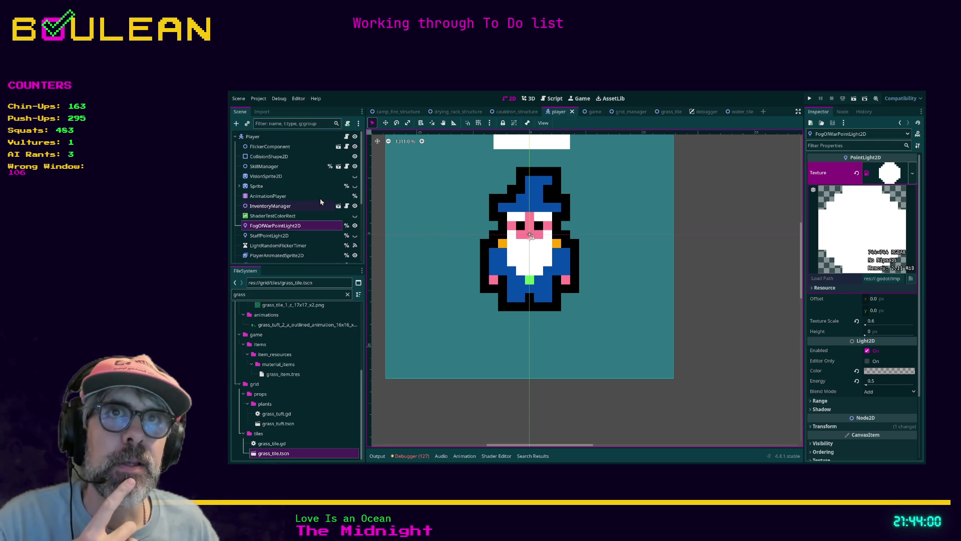
scroll(323, 193, "up", 1)
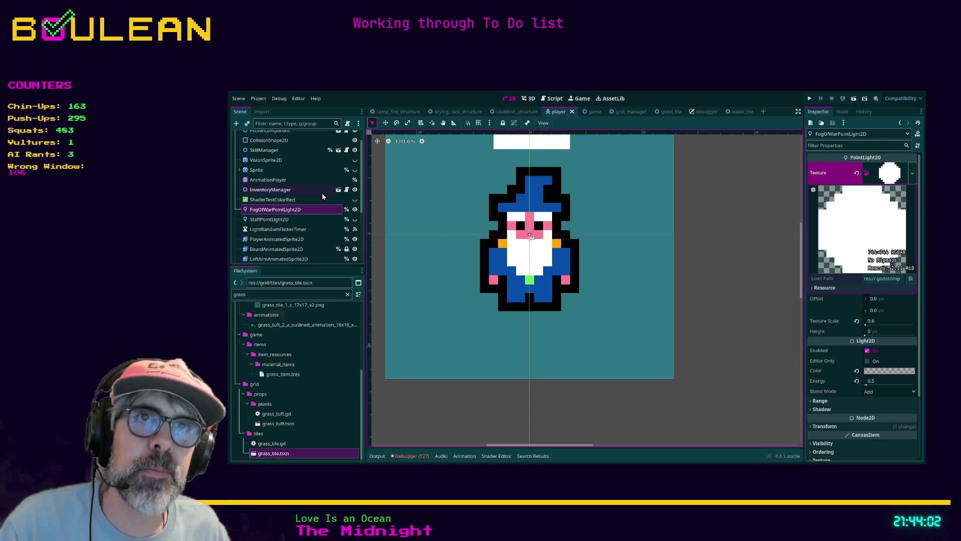
scroll(322, 193, "down", 1)
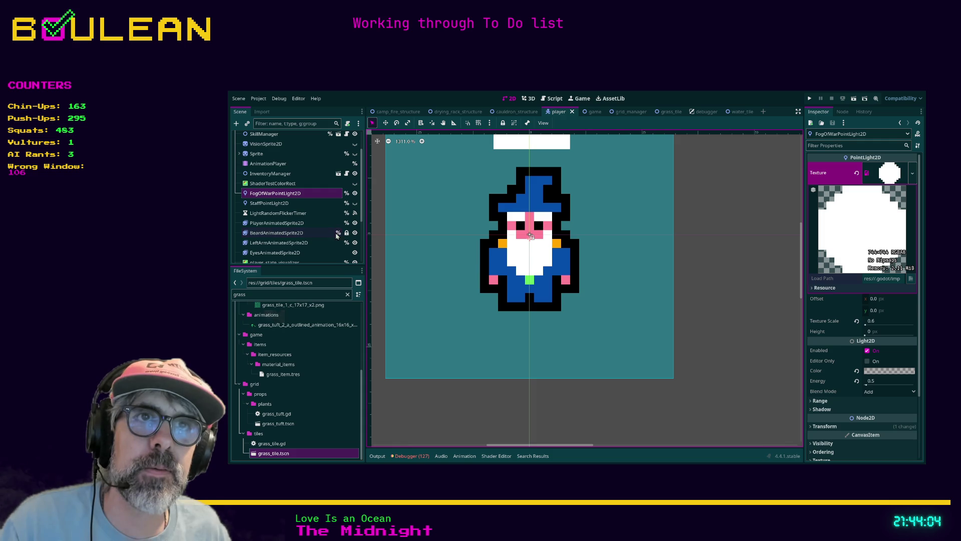
left_click(355, 233)
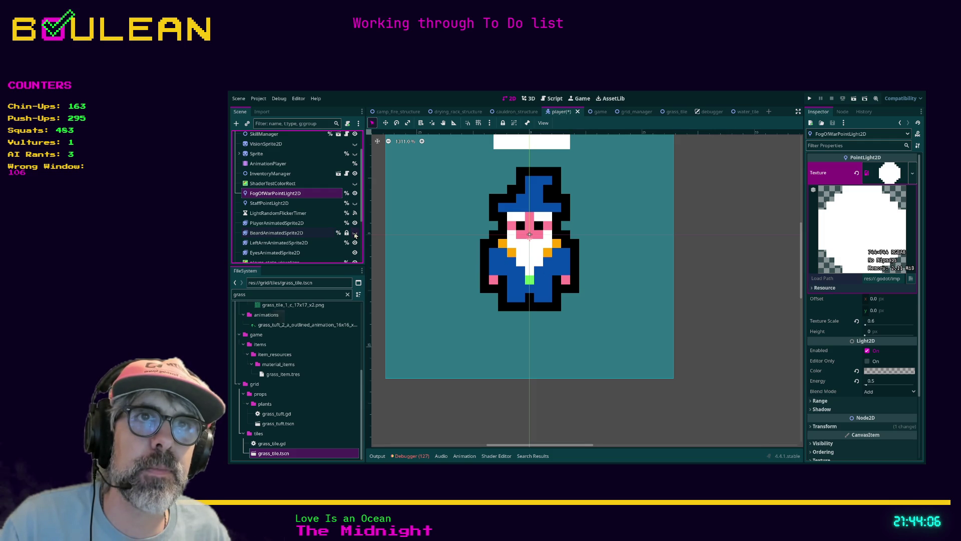
left_click(355, 233)
Set BeardAnimatedSprite2D's Frame to 0, save the player scene, and select the eyes sprite
left_click(280, 233)
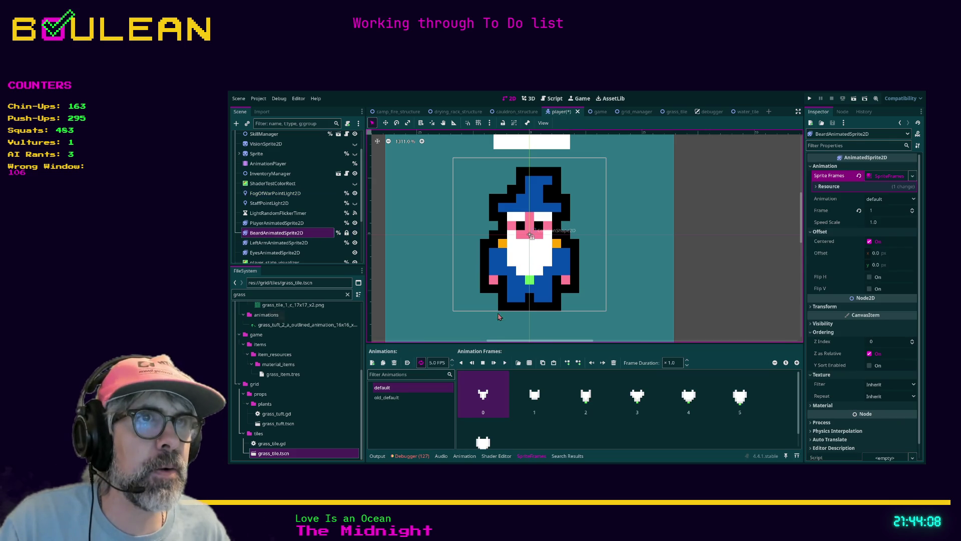
left_click(531, 396)
left_click(486, 394)
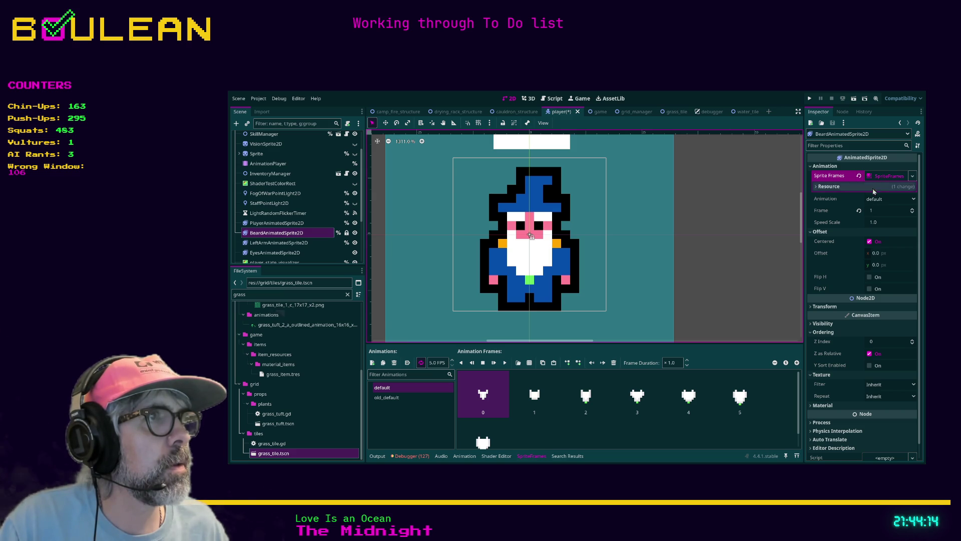
left_click(912, 214)
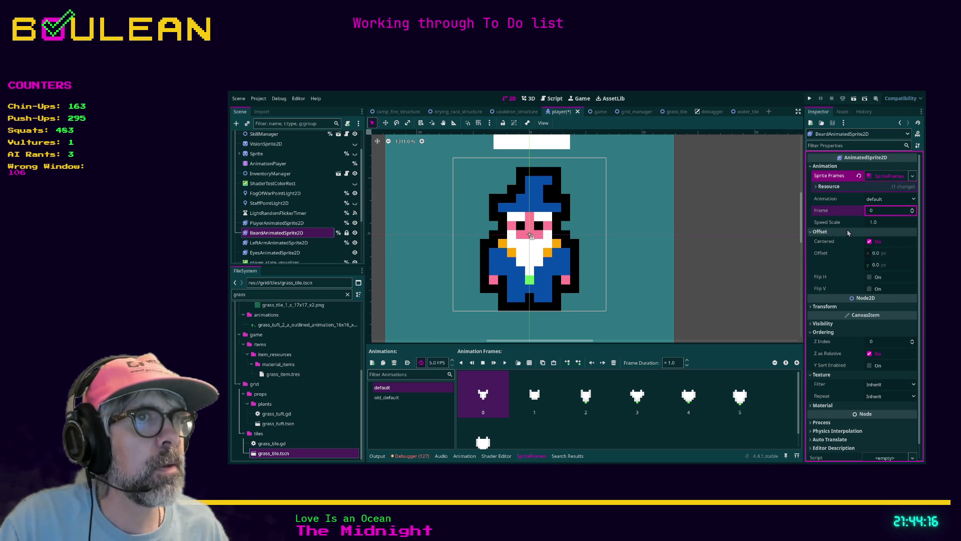
left_click(759, 267)
key("ctrl+s")
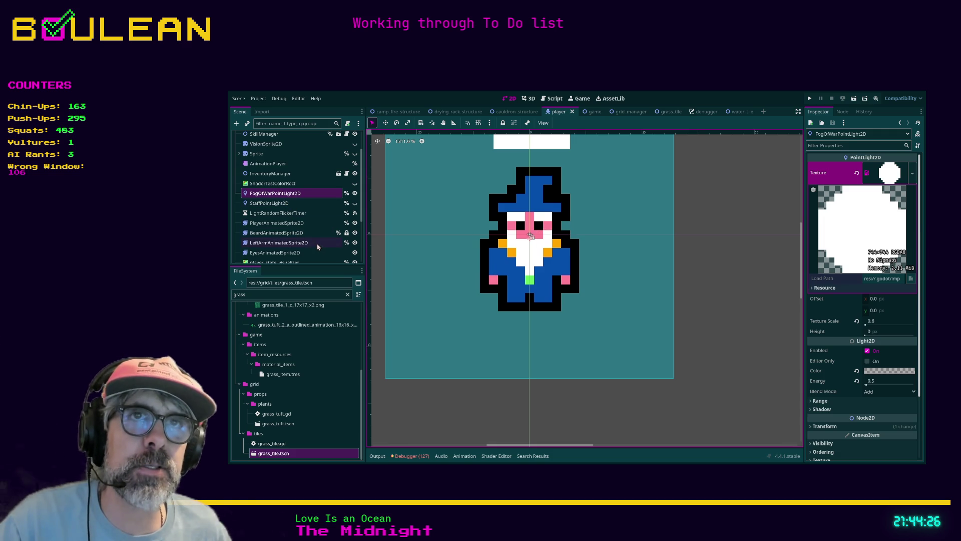
left_click(288, 253)
Inspect the roll_eyes animation's first three frames one by one
left_click(534, 393)
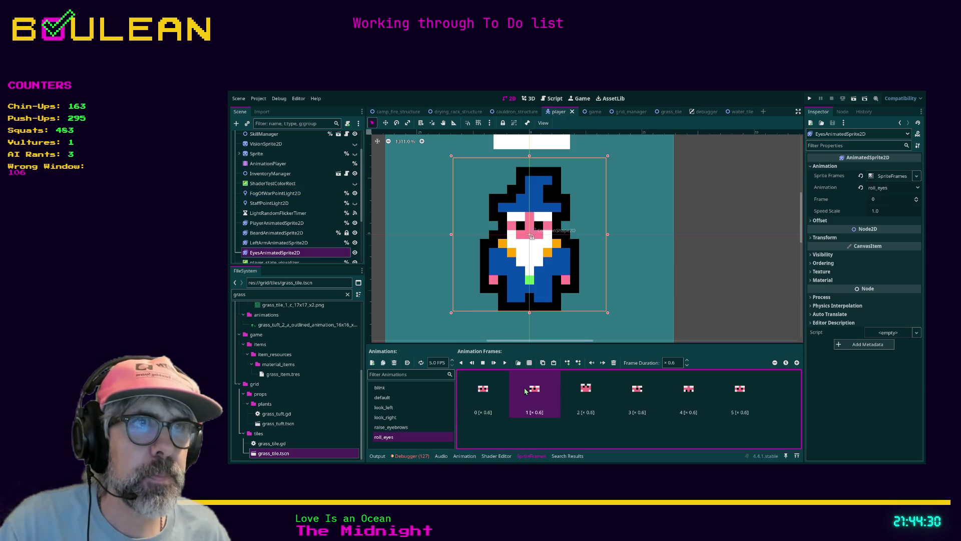
left_click(575, 389)
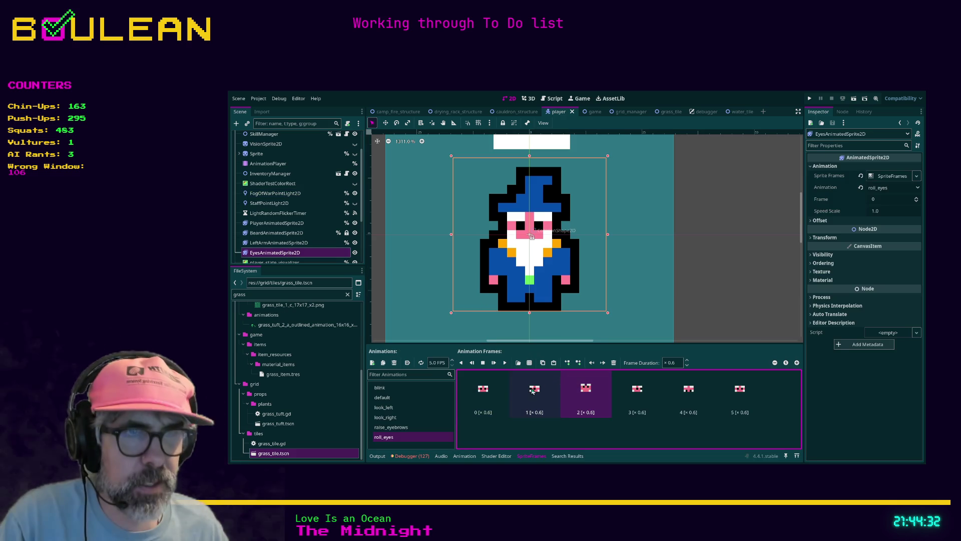
left_click(499, 394)
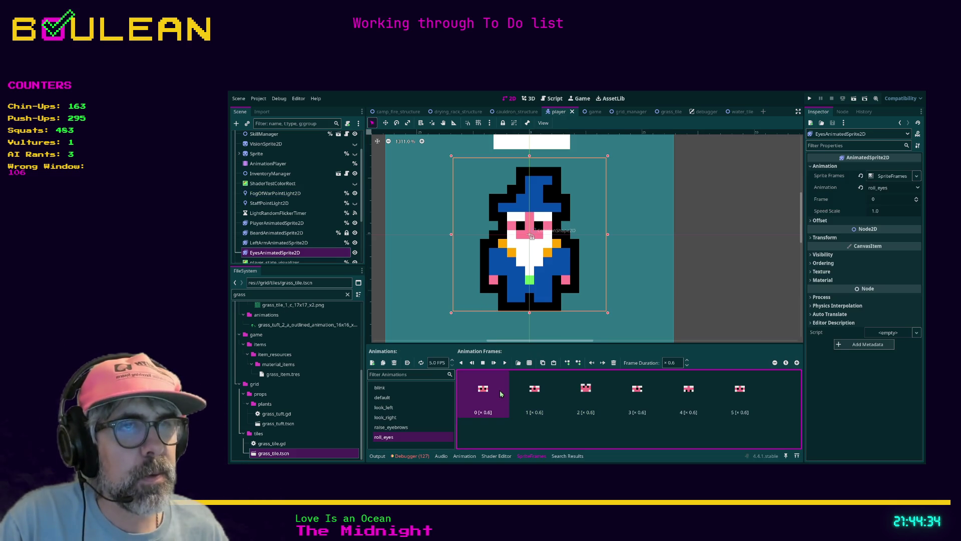
left_click(530, 394)
left_click(484, 398)
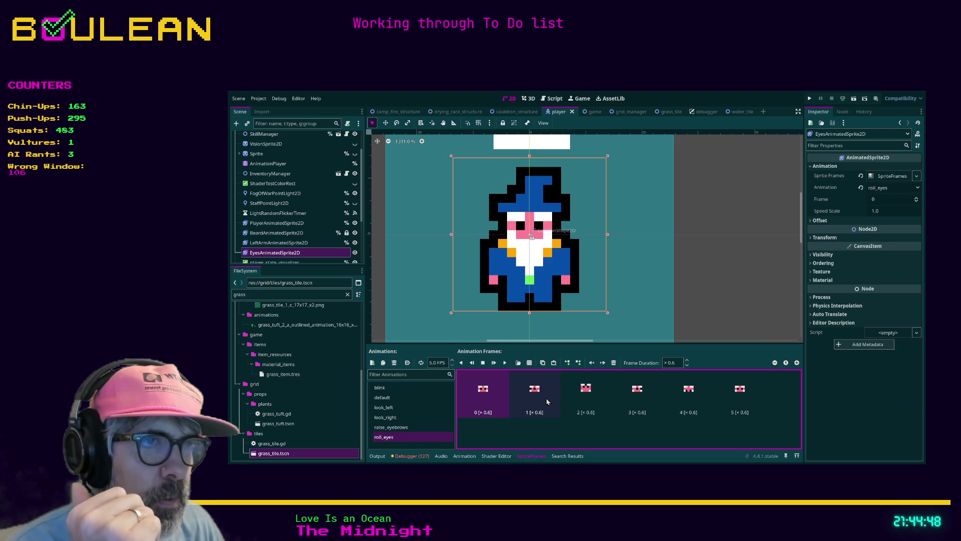
View the blink animation, then select default and duplicate it as default_1
left_click(390, 389)
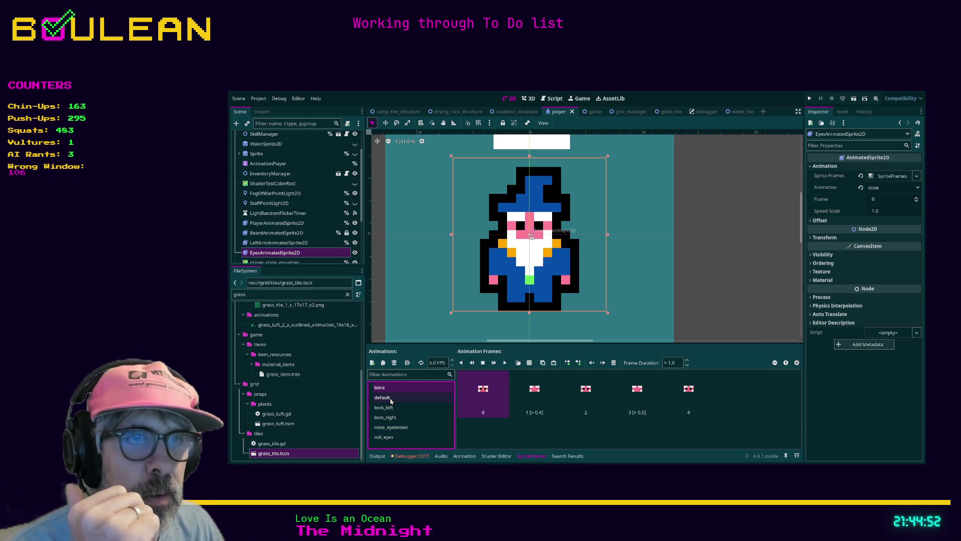
left_click(391, 399)
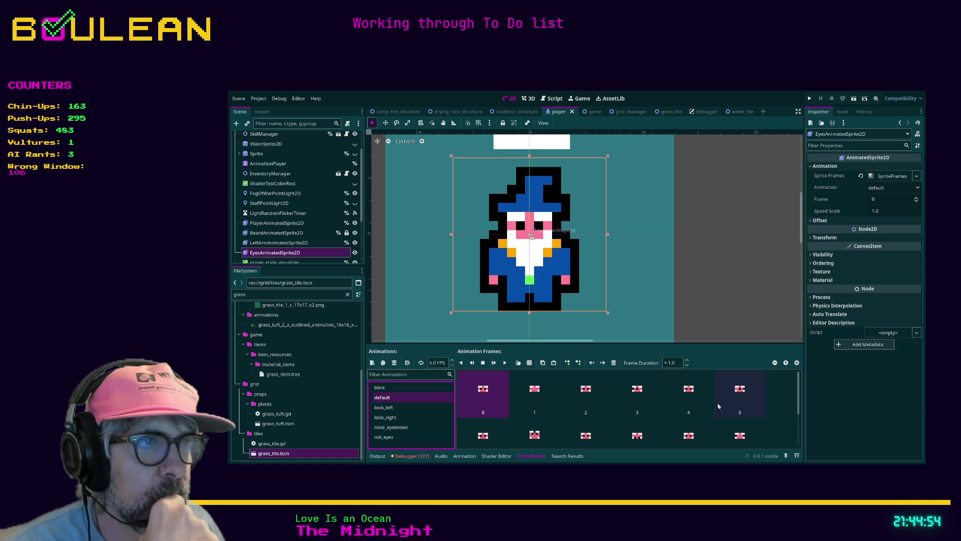
scroll(801, 406, "down", 1)
scroll(800, 407, "down", 1)
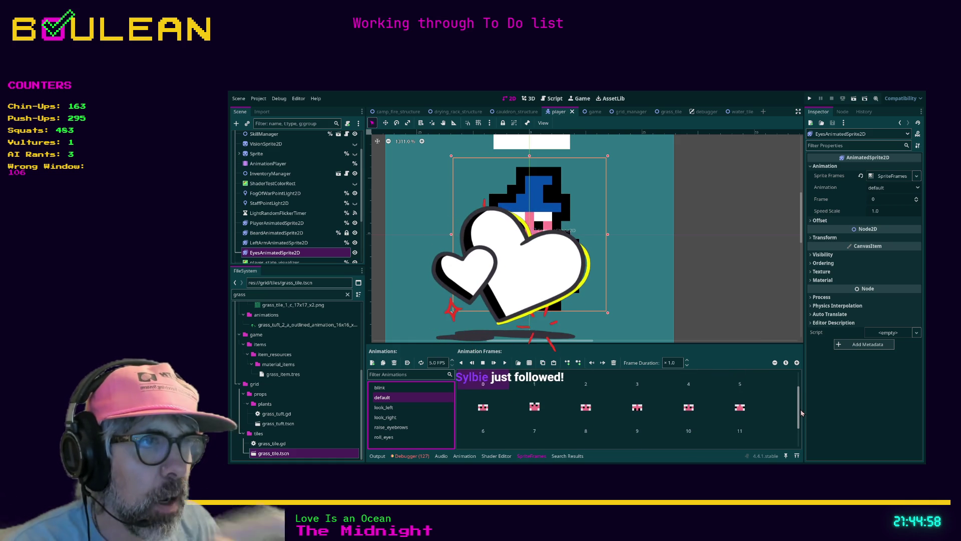
scroll(800, 413, "down", 1)
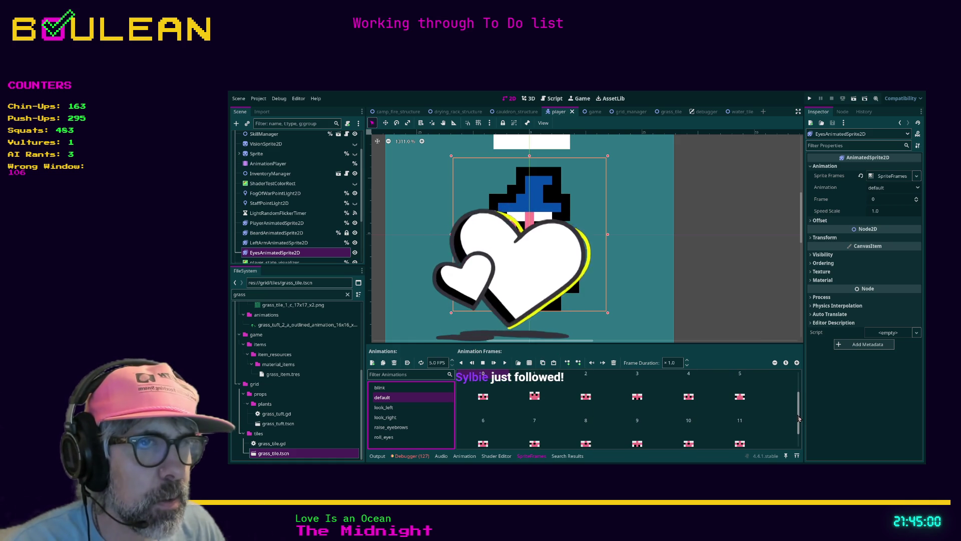
scroll(794, 428, "down", 2)
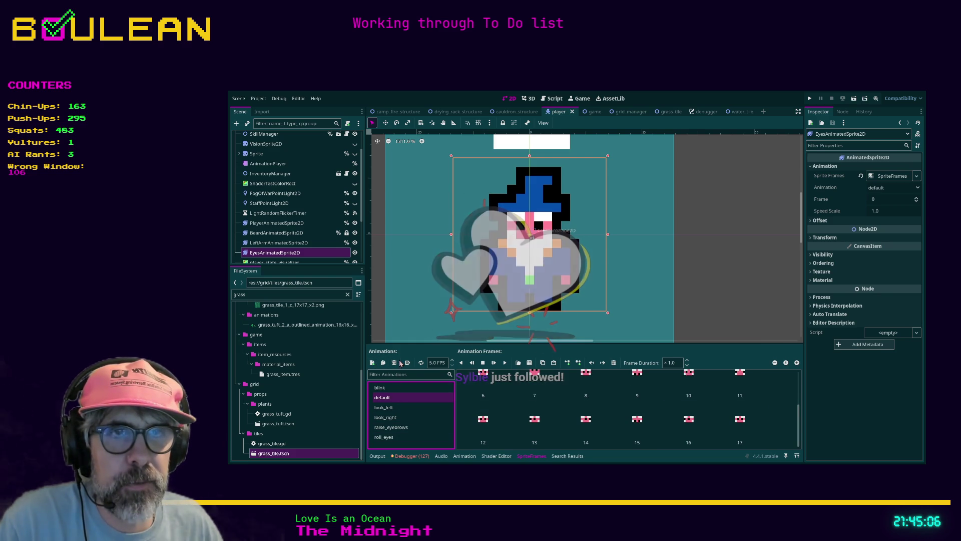
left_click(383, 362)
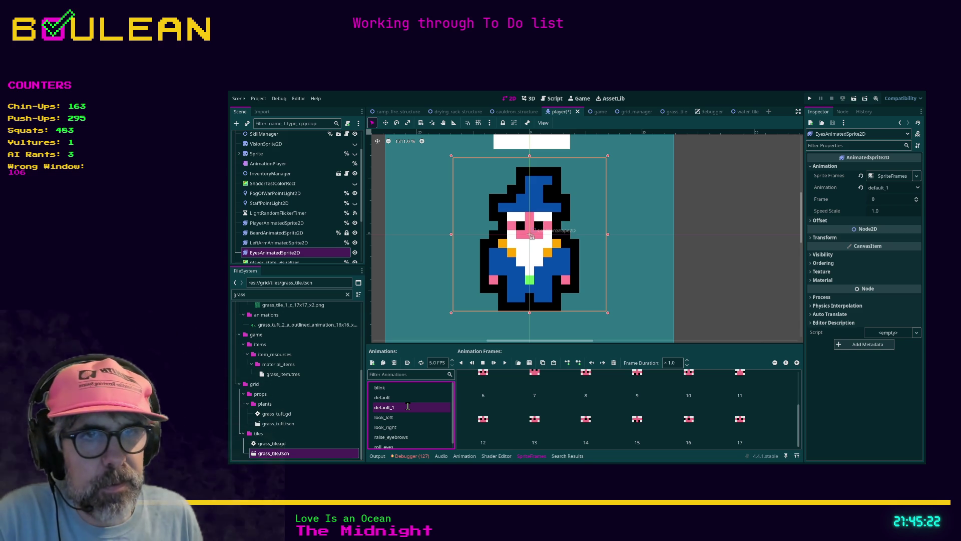
Rename default_1 to look_both_ways and delete its frames 6 through 9
type("look_both_ways")
key("Return")
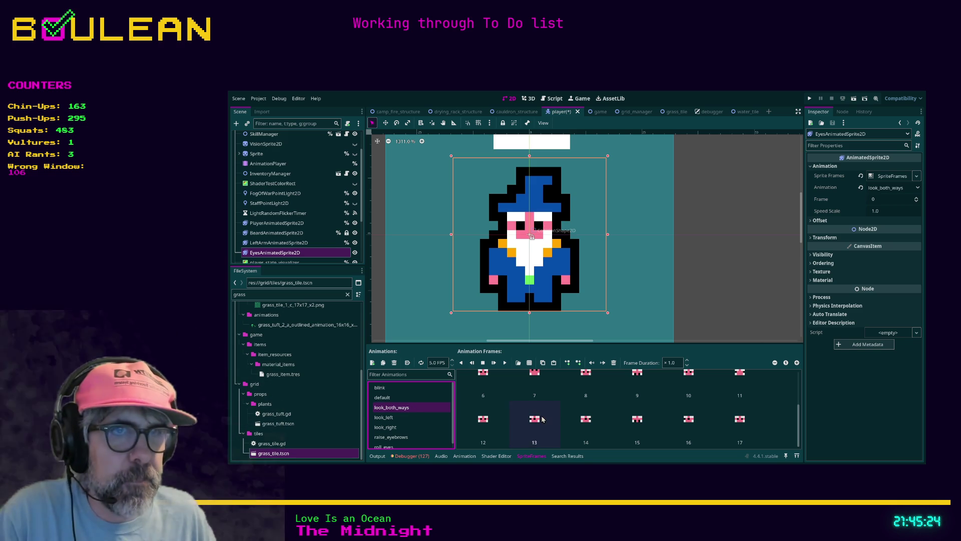
scroll(622, 432, "up", 1)
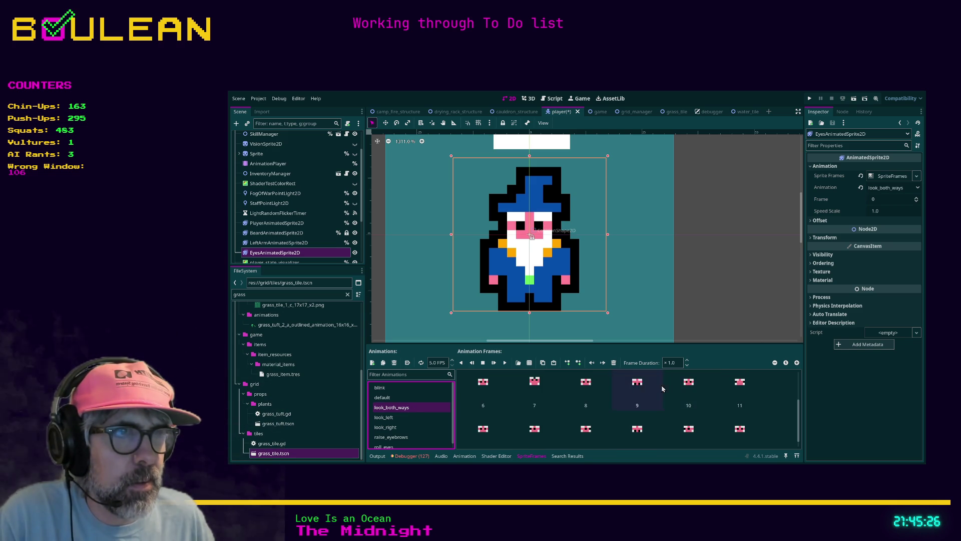
left_click(637, 390)
left_click(491, 385, "shift")
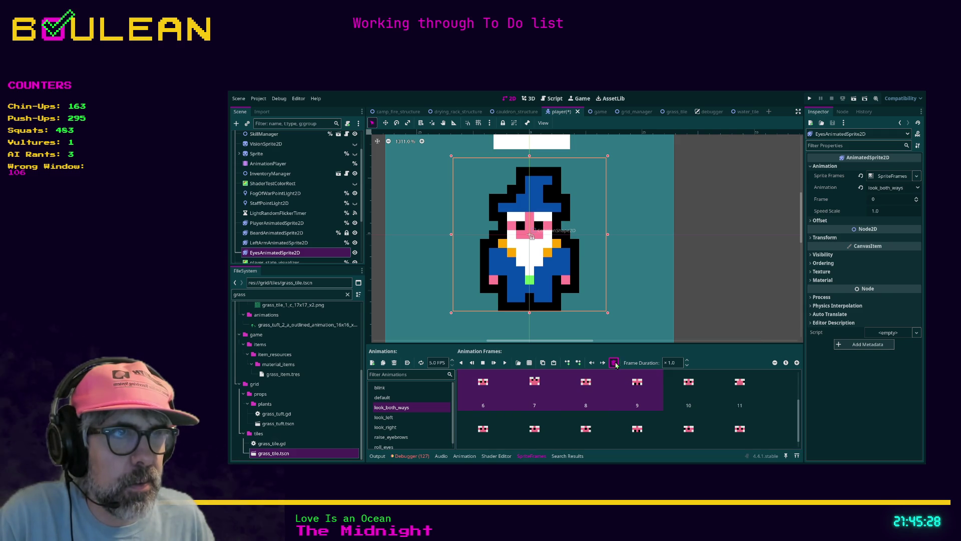
left_click(614, 363)
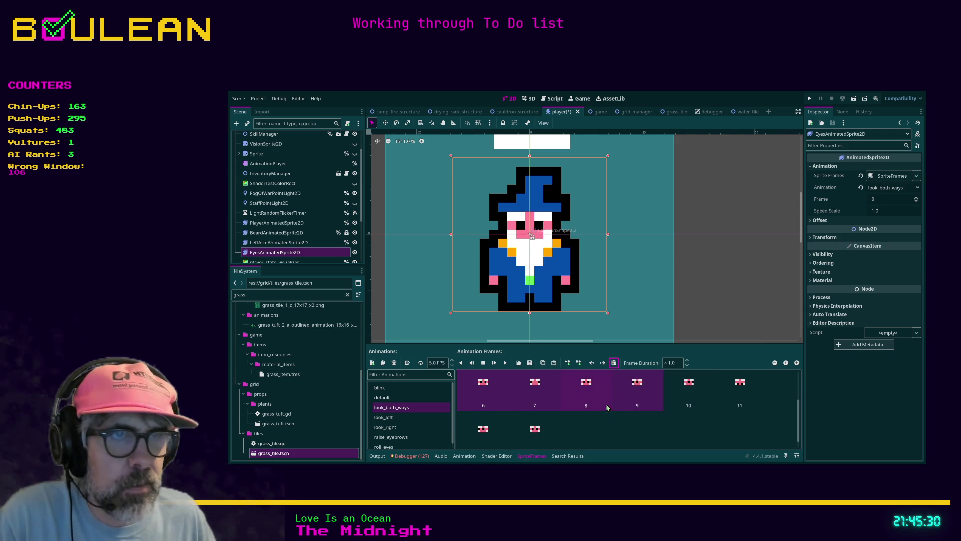
Delete the surplus frames 9–11 so look_both_ways keeps nine frames, then check its first frames
scroll(608, 416, "up", 3)
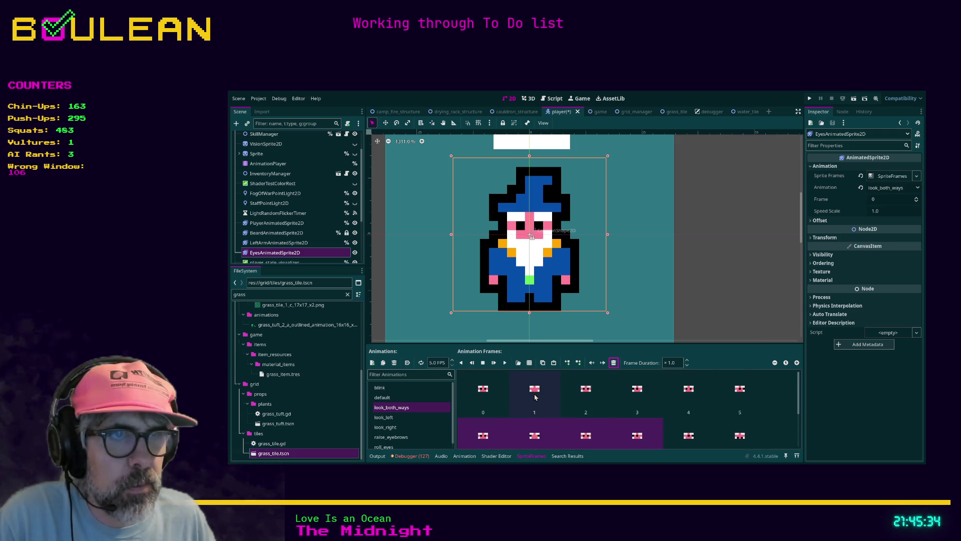
left_click(488, 441)
left_click(523, 440)
left_click(632, 440)
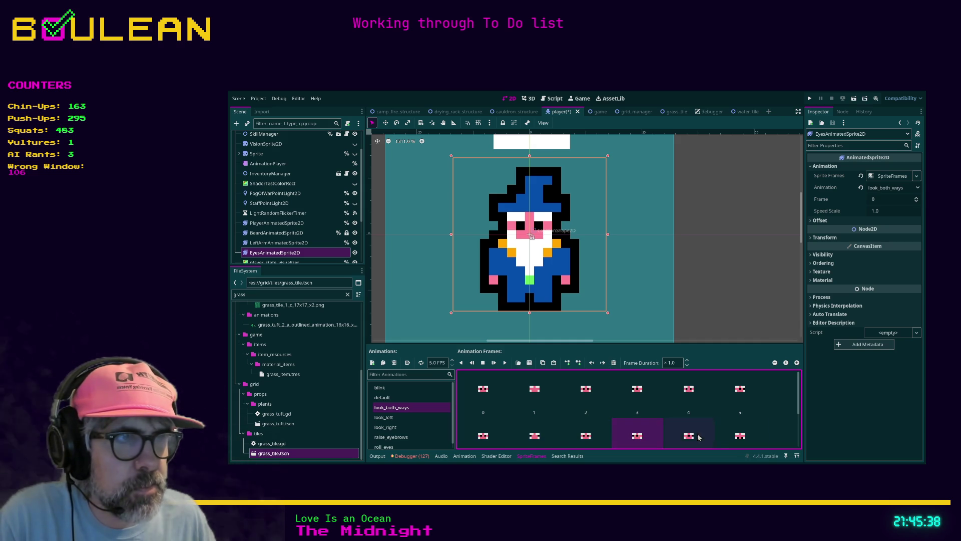
left_click(722, 437, "shift")
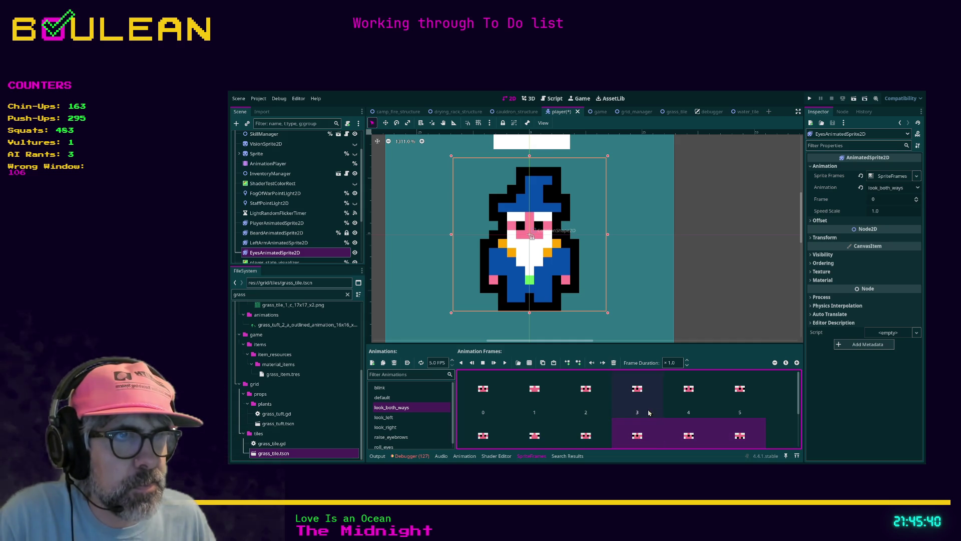
left_click(613, 363)
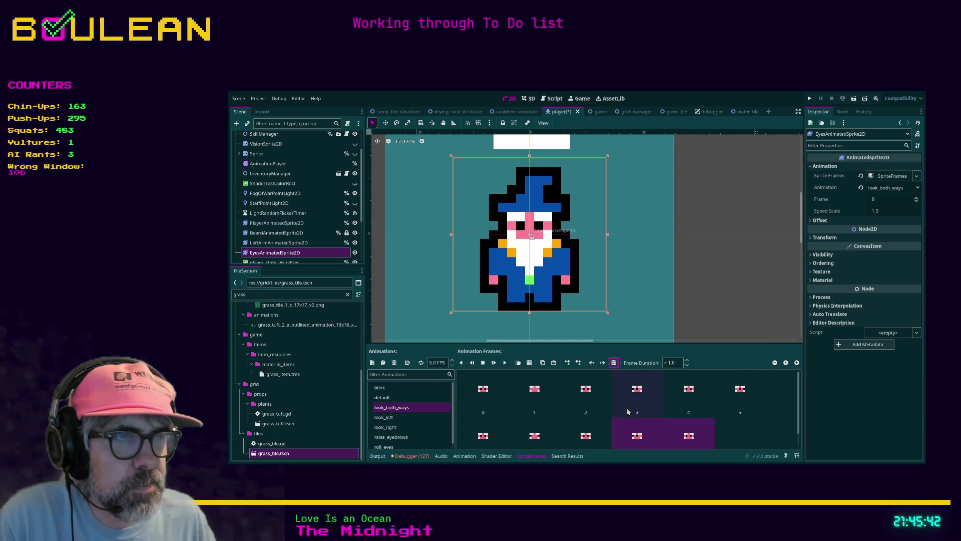
left_click(681, 430, "ctrl")
left_click(681, 429, "ctrl")
left_click(613, 362)
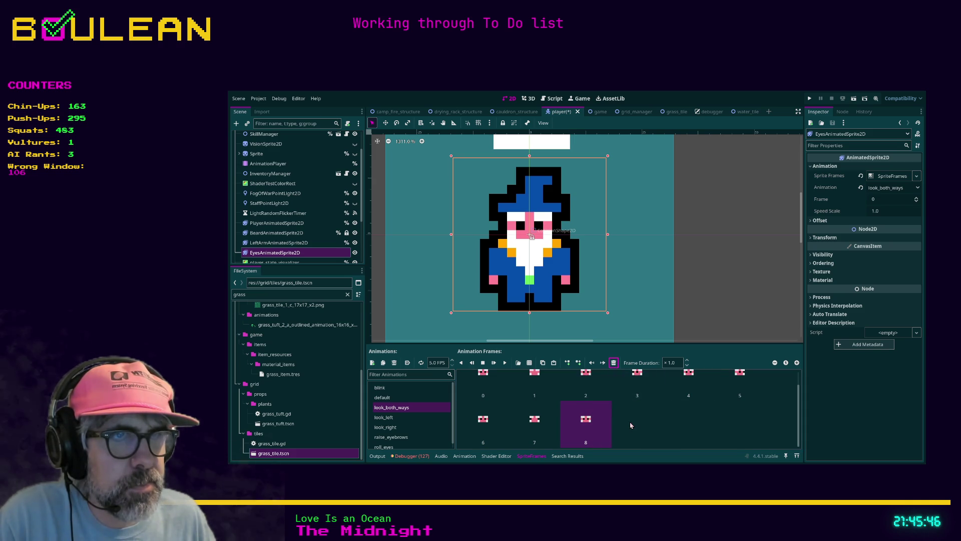
left_click(491, 394)
left_click(540, 392)
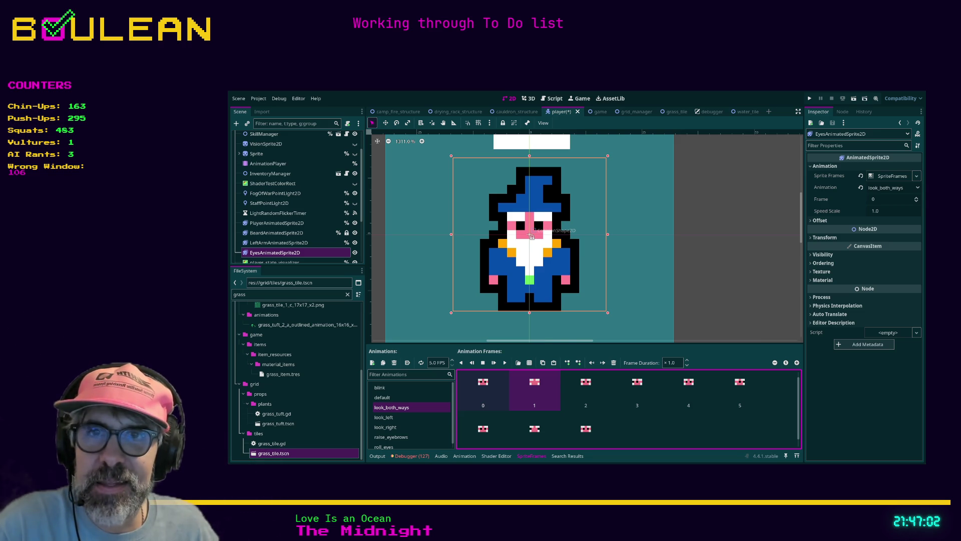
left_click(487, 383)
left_click(520, 386)
left_click(484, 431)
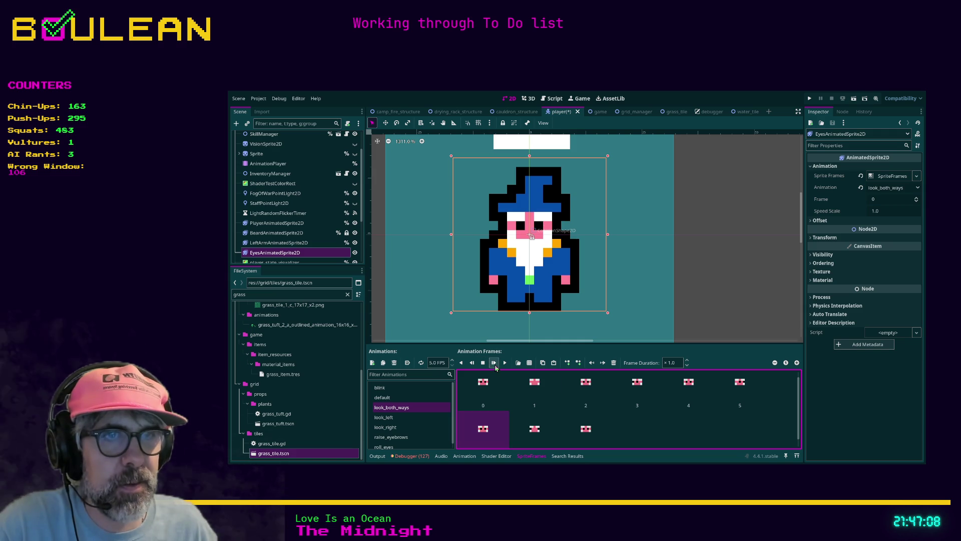
left_click(504, 365)
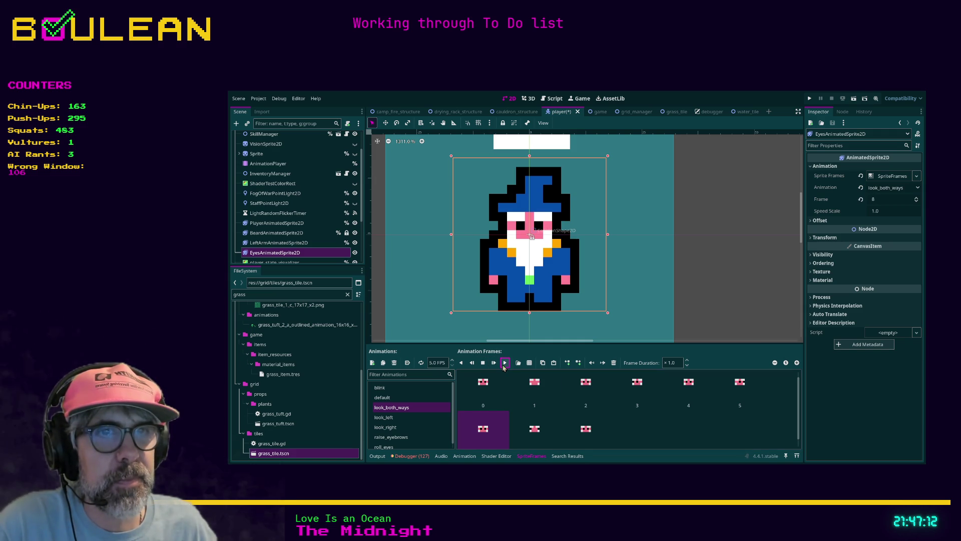
left_click(463, 395)
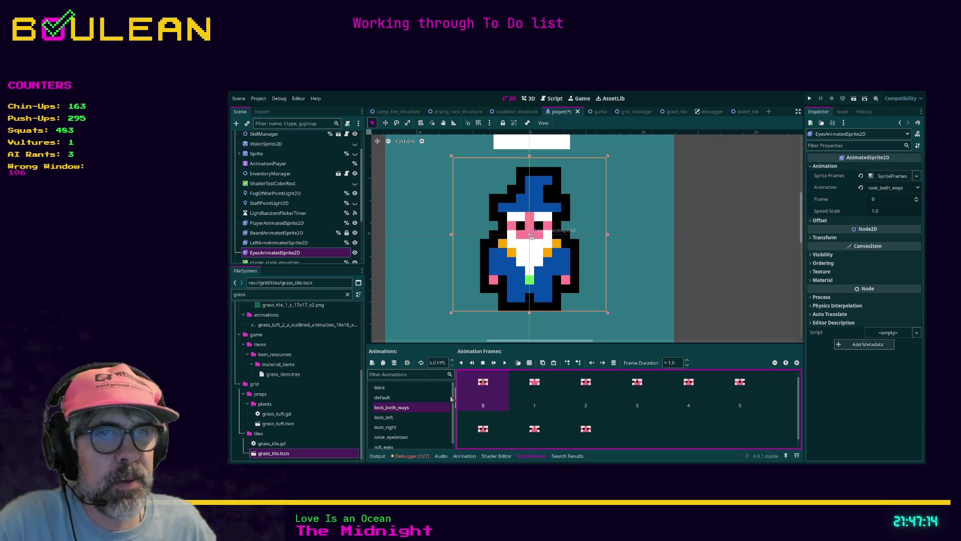